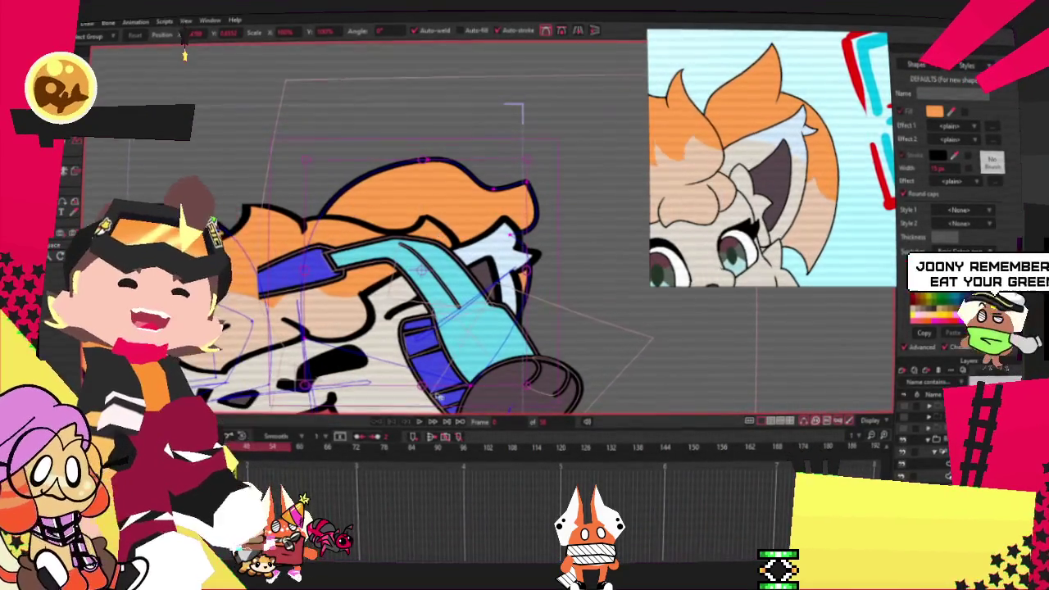
Undo the last four point edits to restore the face-forward head and its earlier hair outline.
{"action": "key", "text": "ctrl+z"}
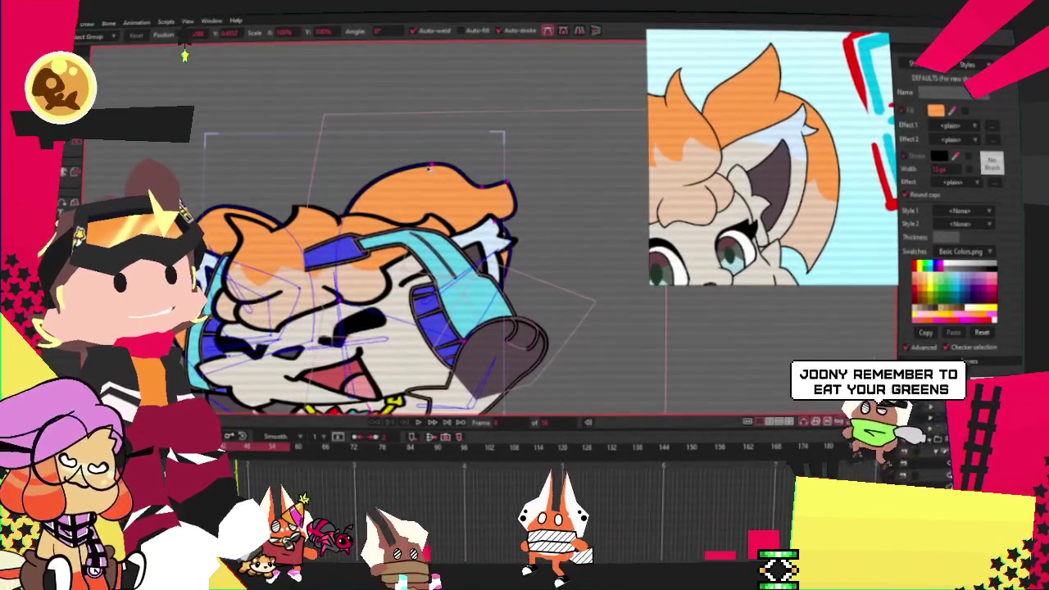
{"action": "key", "text": "ctrl+z"}
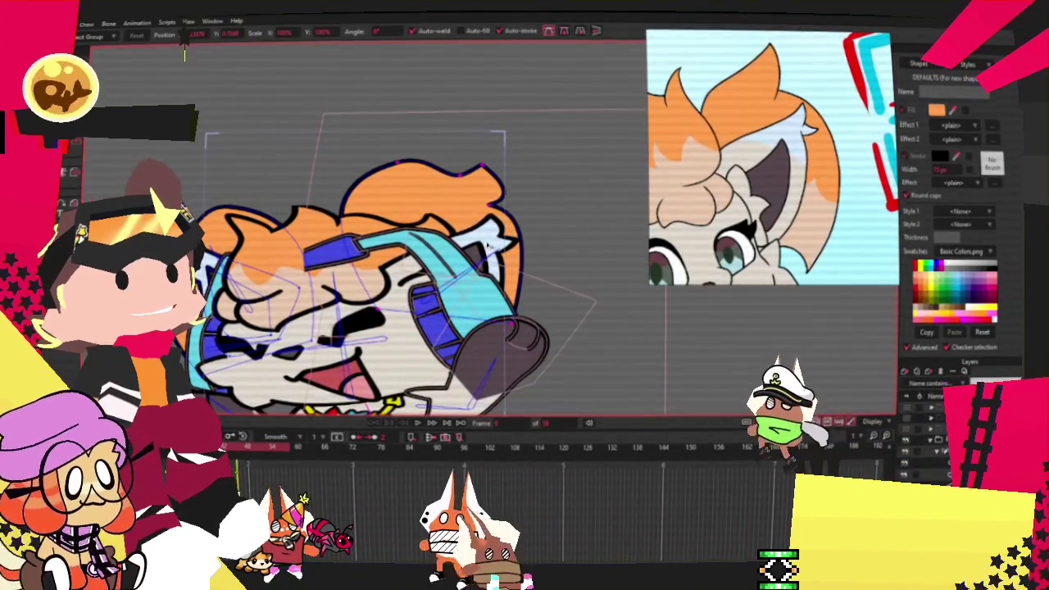
{"action": "key", "text": "ctrl+z"}
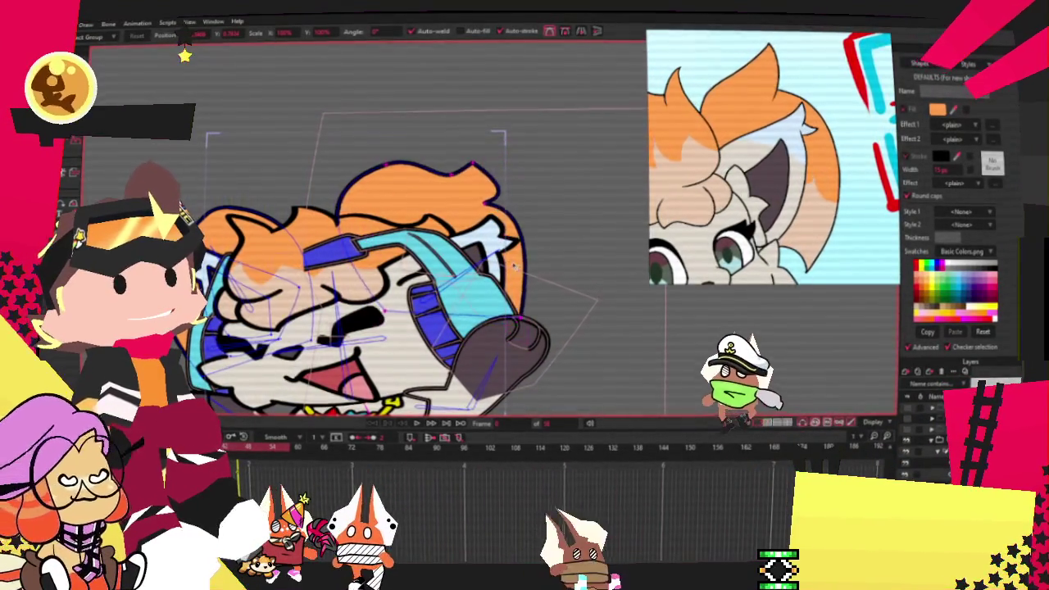
{"action": "key", "text": "ctrl+z"}
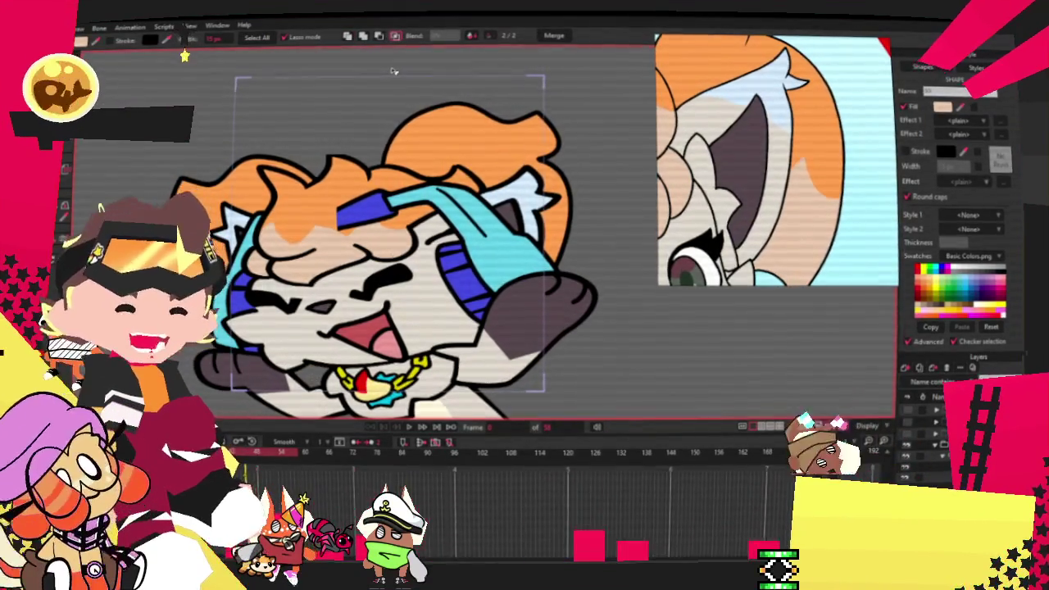
Deselect every shape on the character and zoom the view in on it.
{"action": "left_click", "coordinate": [321, 91]}
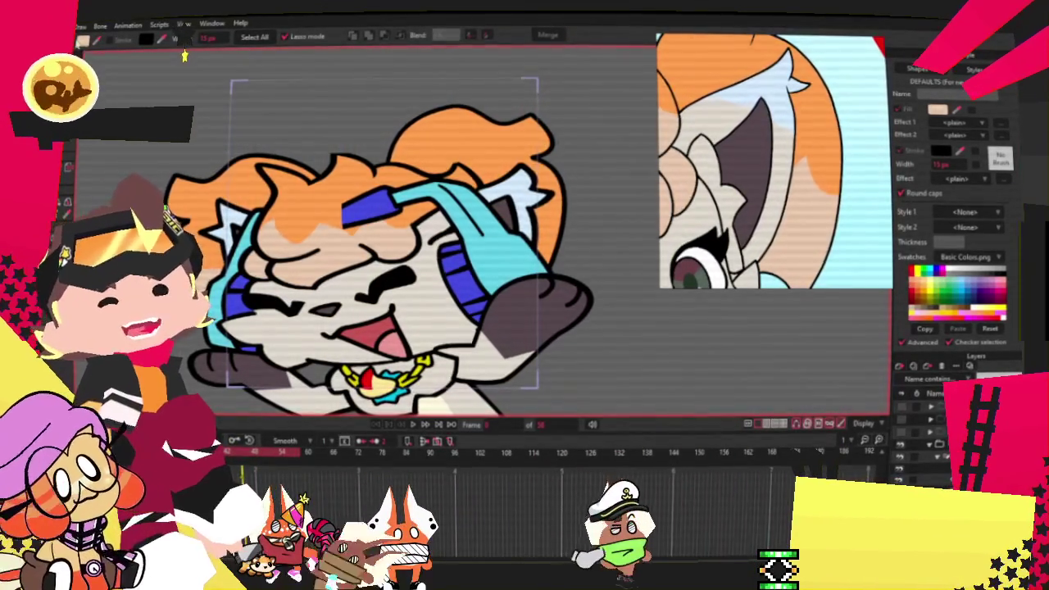
{"action": "scroll", "coordinate": [210, 271], "scroll_direction": "down", "scroll_amount": 1}
{"action": "scroll", "coordinate": [210, 271], "scroll_direction": "up", "scroll_amount": 3}
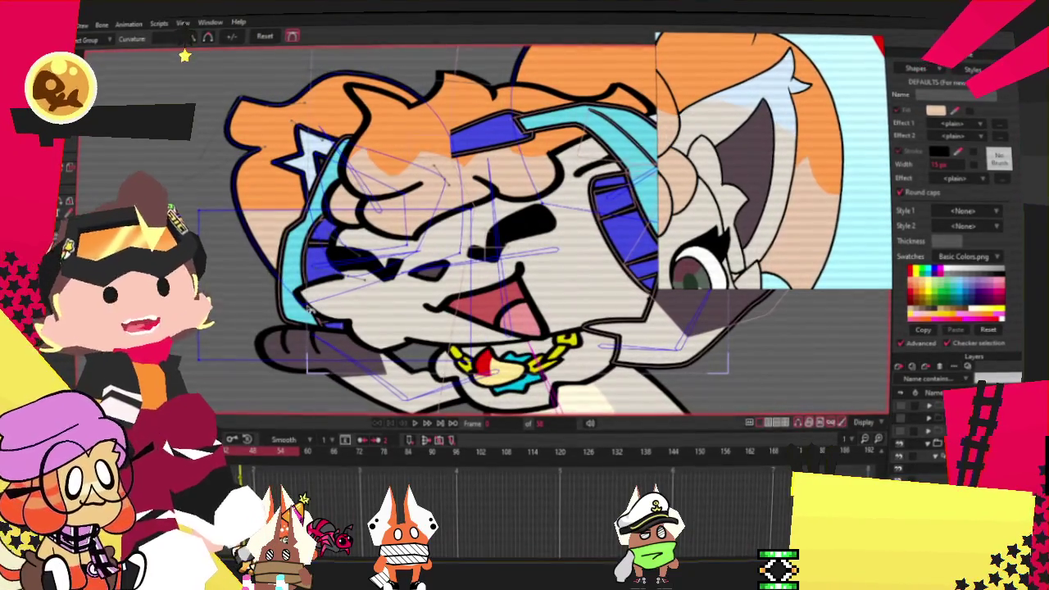
With the Transform Points tool active, zoom on the head and play the animation.
{"action": "key", "text": "t"}
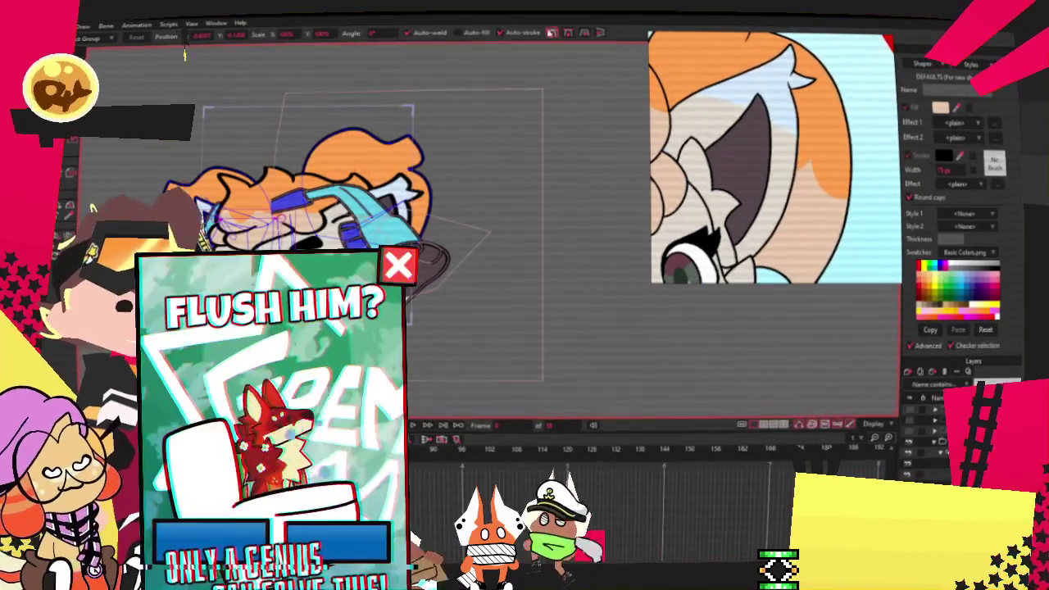
{"action": "scroll", "coordinate": [584, 235], "scroll_direction": "up", "scroll_amount": 2}
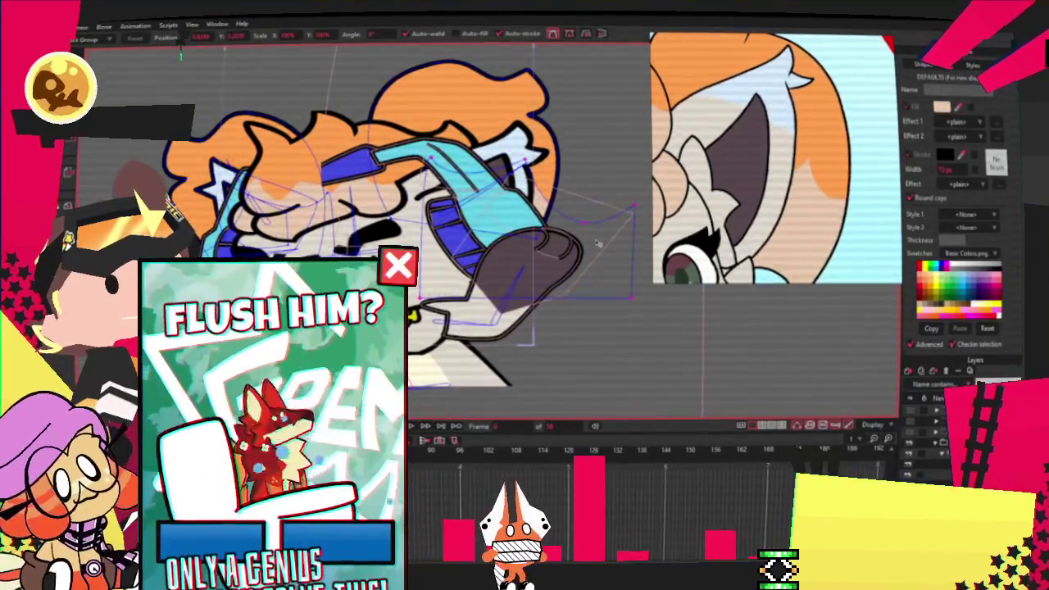
{"action": "scroll", "coordinate": [513, 238], "scroll_direction": "up", "scroll_amount": 1}
{"action": "scroll", "coordinate": [513, 239], "scroll_direction": "down", "scroll_amount": 1}
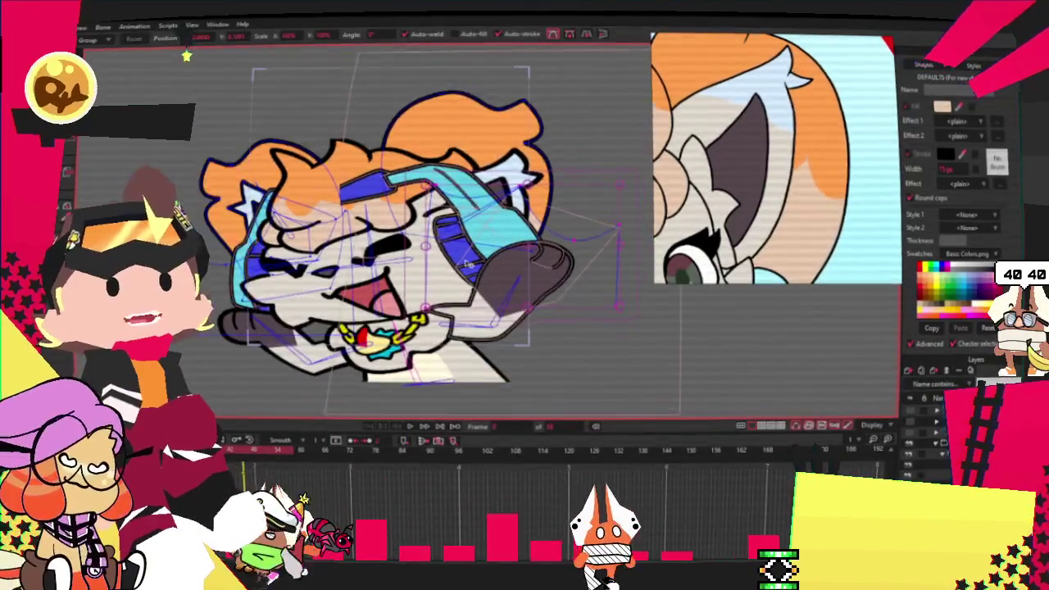
{"action": "scroll", "coordinate": [513, 239], "scroll_direction": "down", "scroll_amount": 1}
{"action": "left_click", "coordinate": [411, 426]}
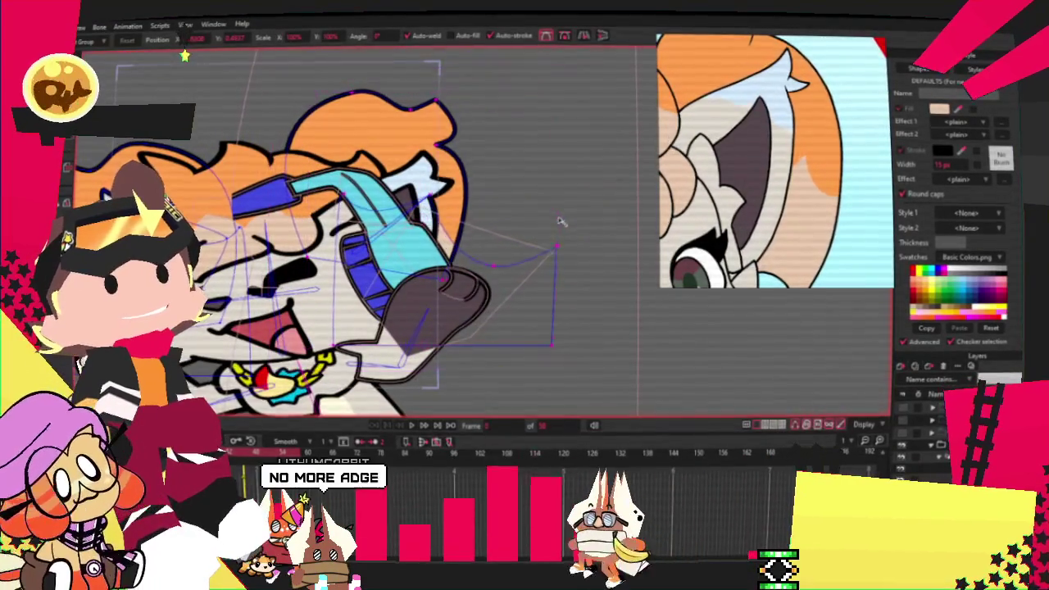
Select and then deselect the whole character artwork, and replay the animation.
{"action": "left_click", "coordinate": [451, 255]}
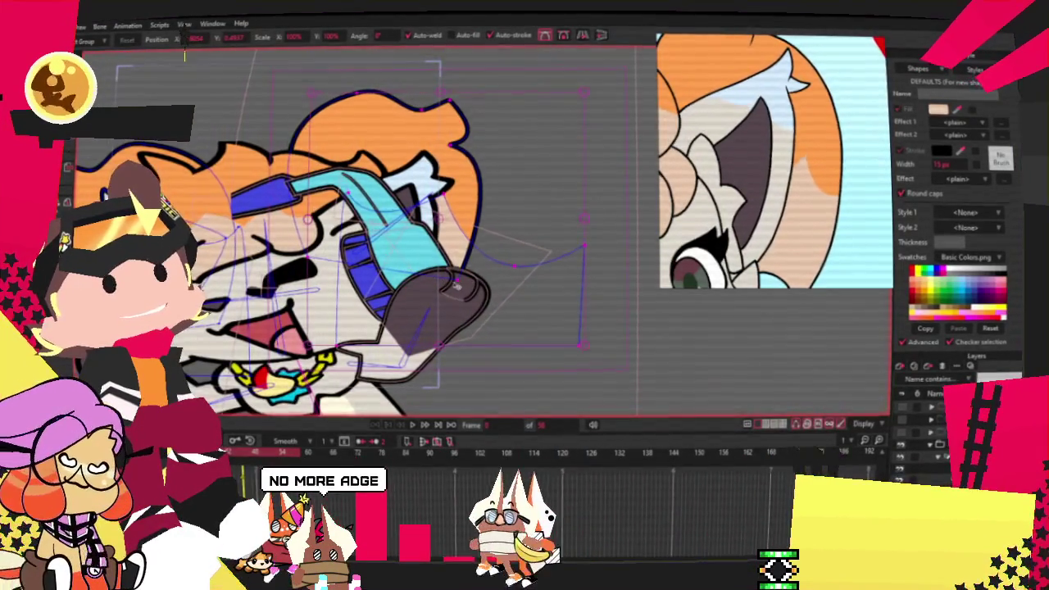
{"action": "left_click", "coordinate": [459, 282]}
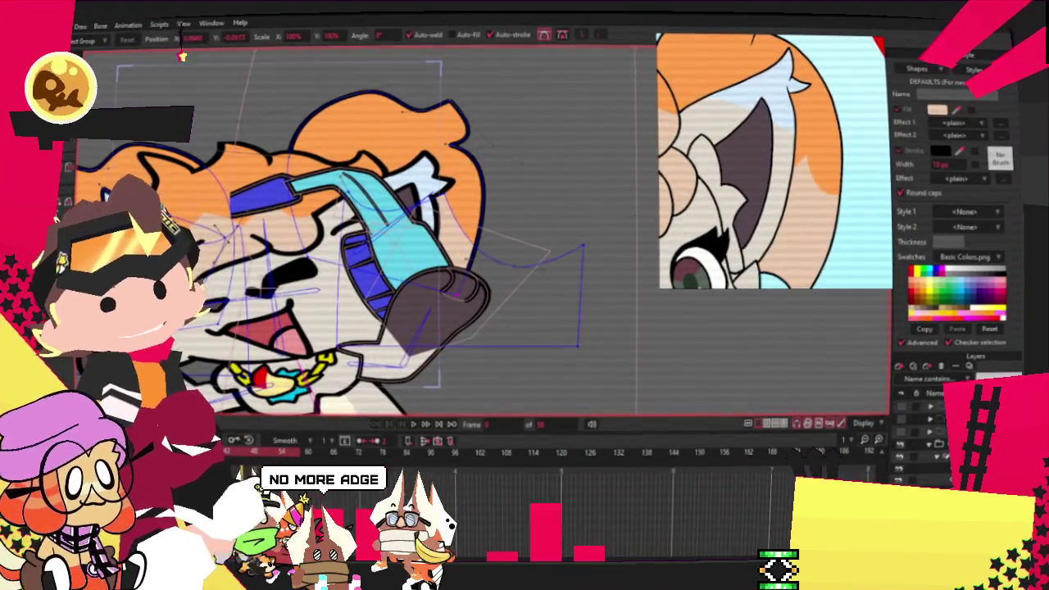
{"action": "scroll", "coordinate": [424, 314], "scroll_direction": "up", "scroll_amount": 3}
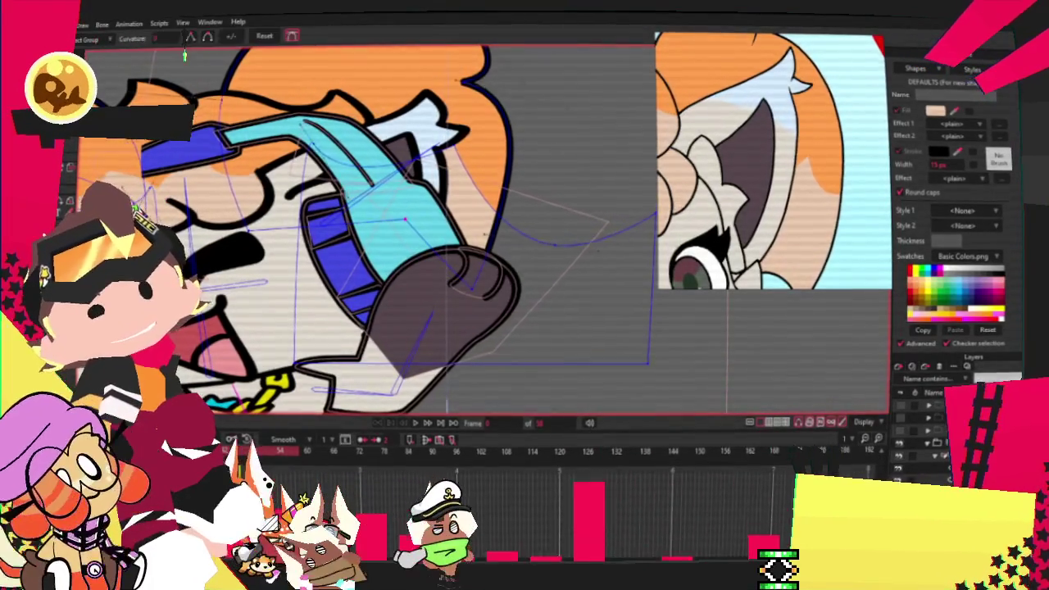
{"action": "scroll", "coordinate": [339, 231], "scroll_direction": "down", "scroll_amount": 3}
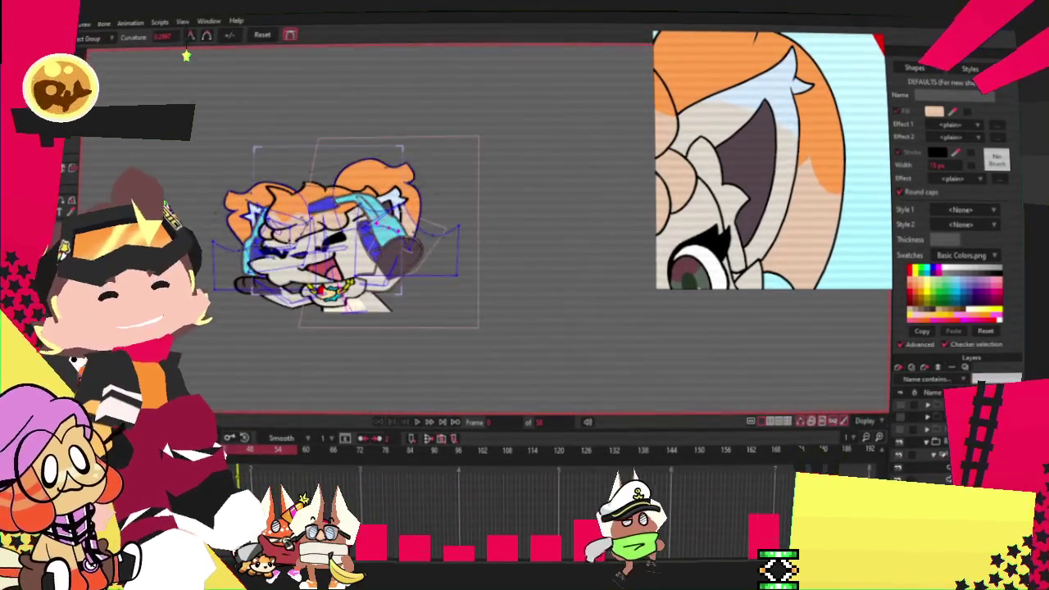
{"action": "scroll", "coordinate": [323, 243], "scroll_direction": "up", "scroll_amount": 2}
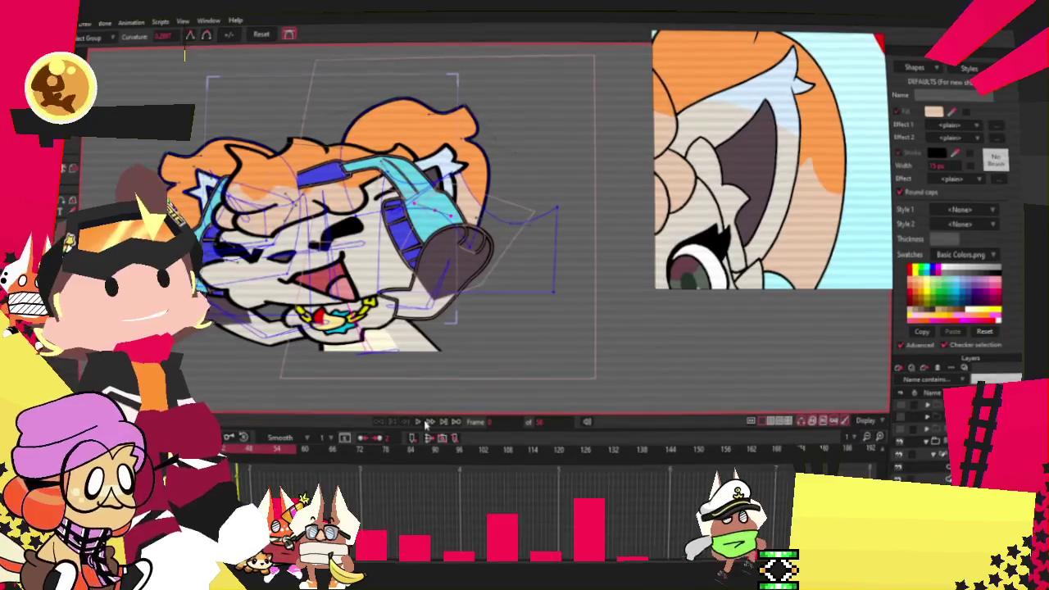
{"action": "left_click", "coordinate": [425, 423]}
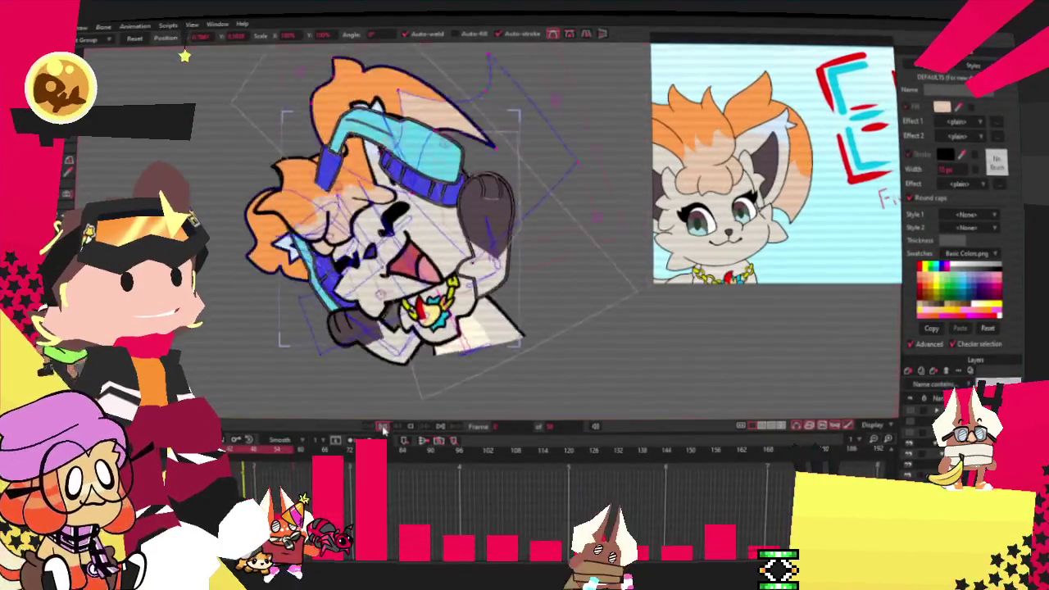
{"action": "scroll", "coordinate": [540, 215], "scroll_direction": "up", "scroll_amount": 3}
{"action": "scroll", "coordinate": [558, 303], "scroll_direction": "down", "scroll_amount": 2}
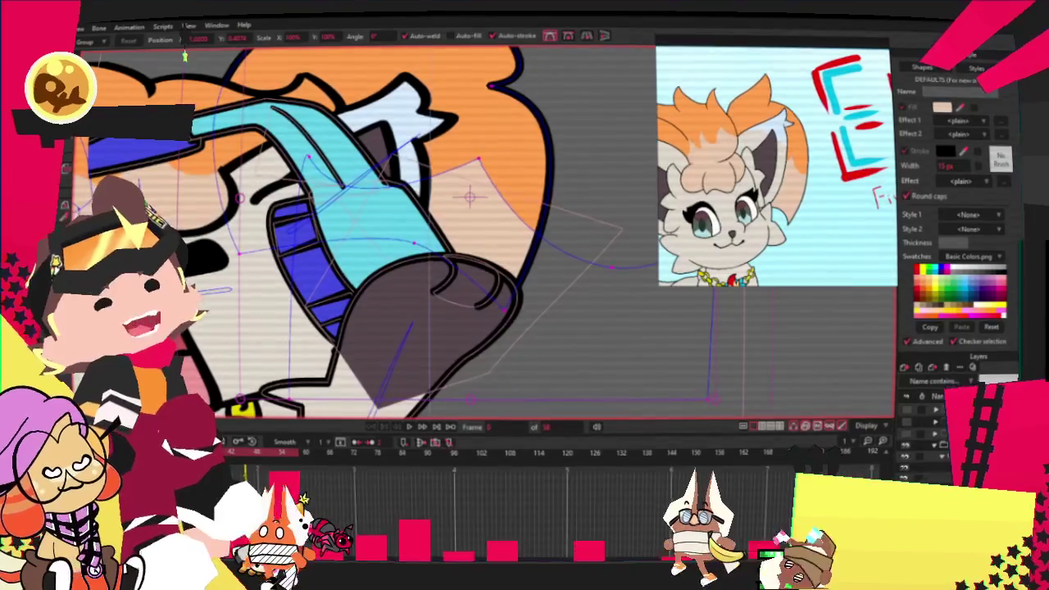
Switch through the Curvature and Select Points tools and replay the head animation.
{"action": "key", "text": "c"}
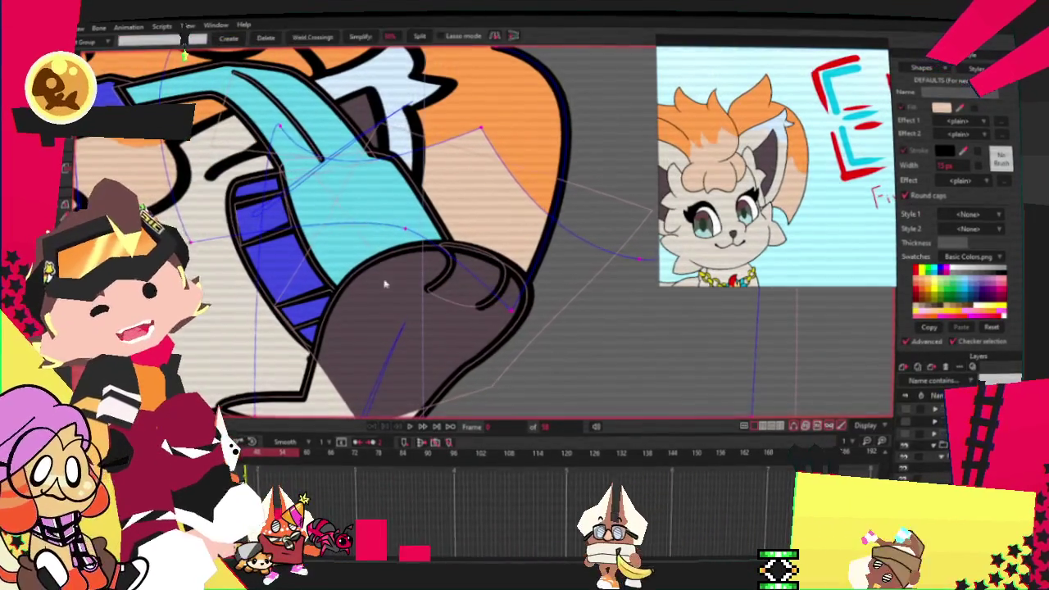
{"action": "key", "text": "g"}
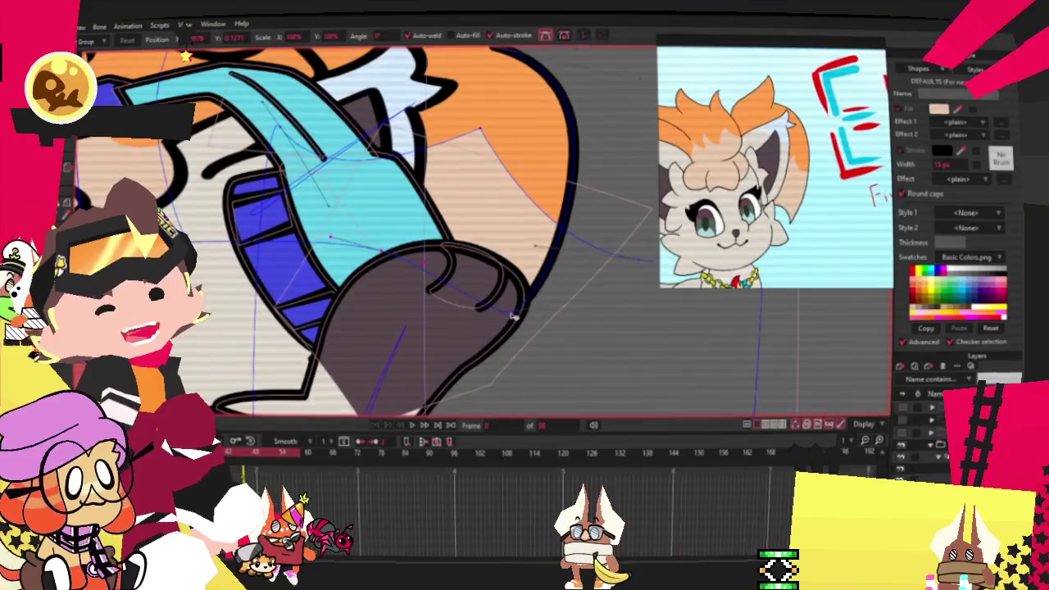
{"action": "scroll", "coordinate": [477, 325], "scroll_direction": "down", "scroll_amount": 2}
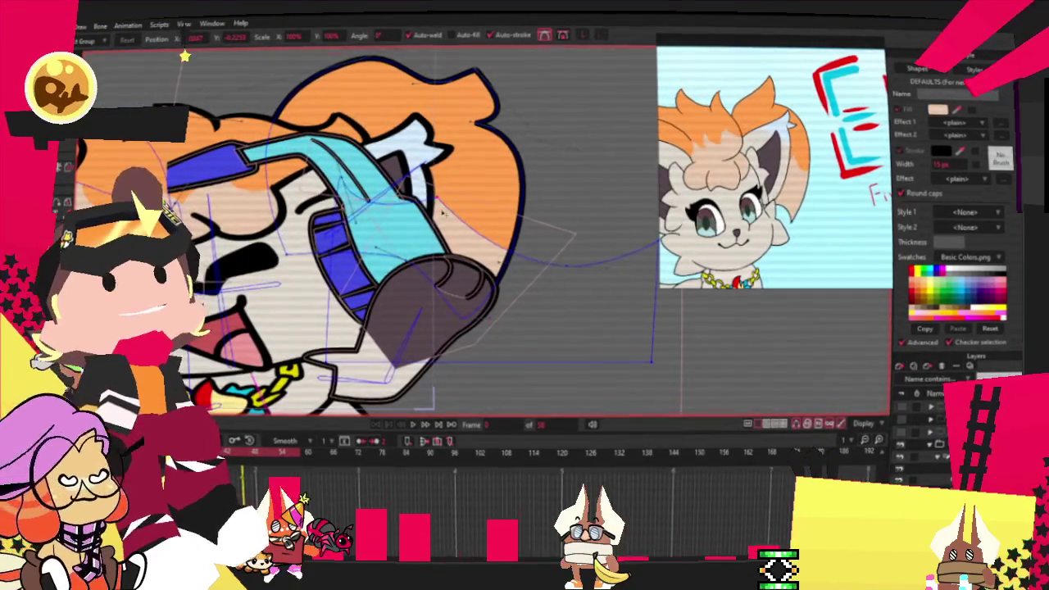
{"action": "scroll", "coordinate": [527, 286], "scroll_direction": "down", "scroll_amount": 2}
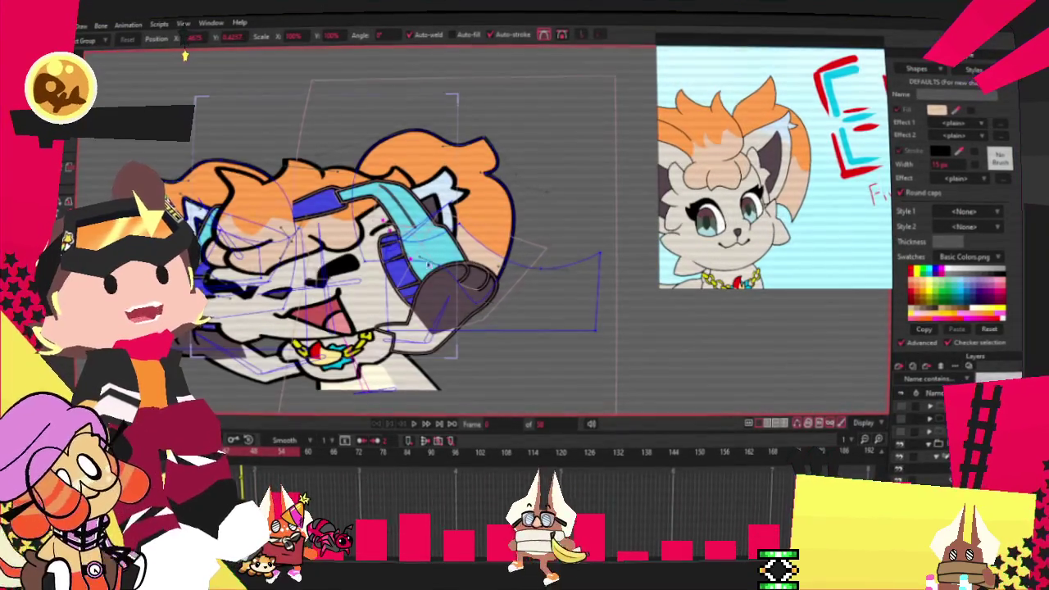
{"action": "scroll", "coordinate": [185, 56], "scroll_direction": "up", "scroll_amount": 1}
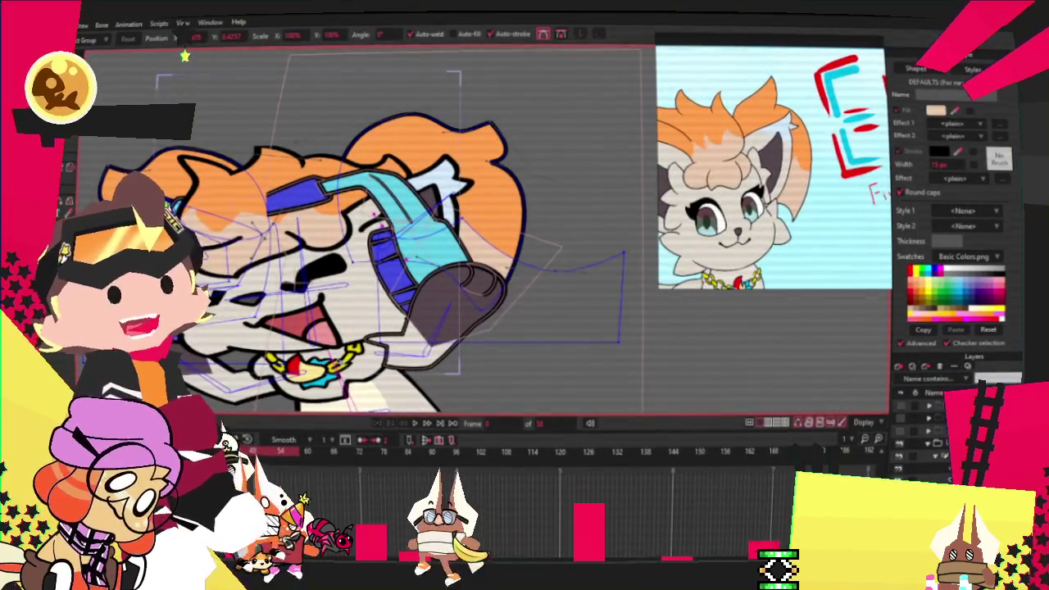
{"action": "left_click", "coordinate": [426, 424]}
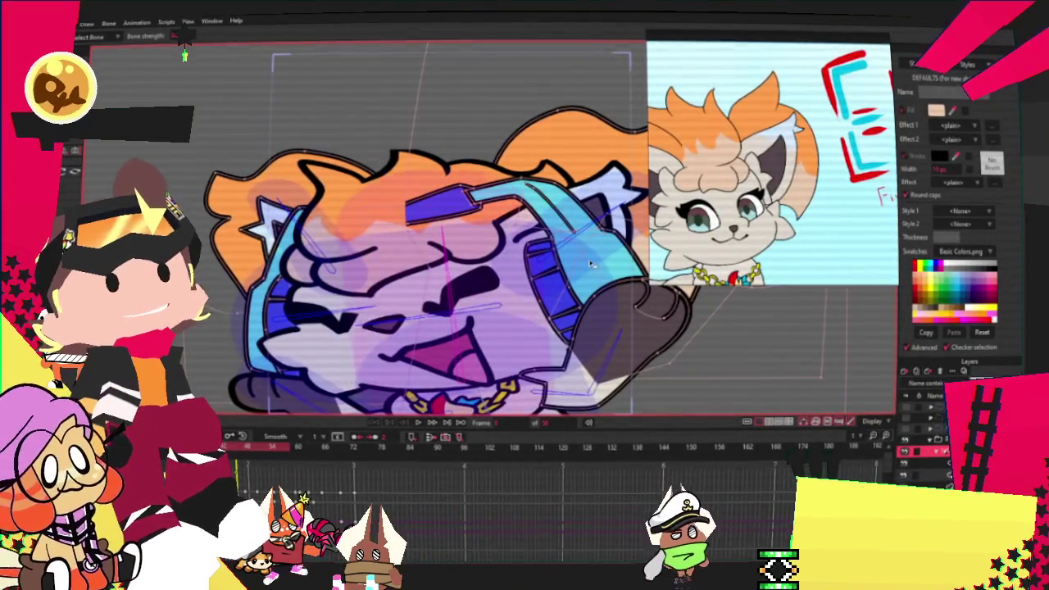
Select the bone that controls the character's face.
{"action": "scroll", "coordinate": [525, 246], "scroll_direction": "down", "scroll_amount": 3}
{"action": "scroll", "coordinate": [441, 243], "scroll_direction": "up", "scroll_amount": 1}
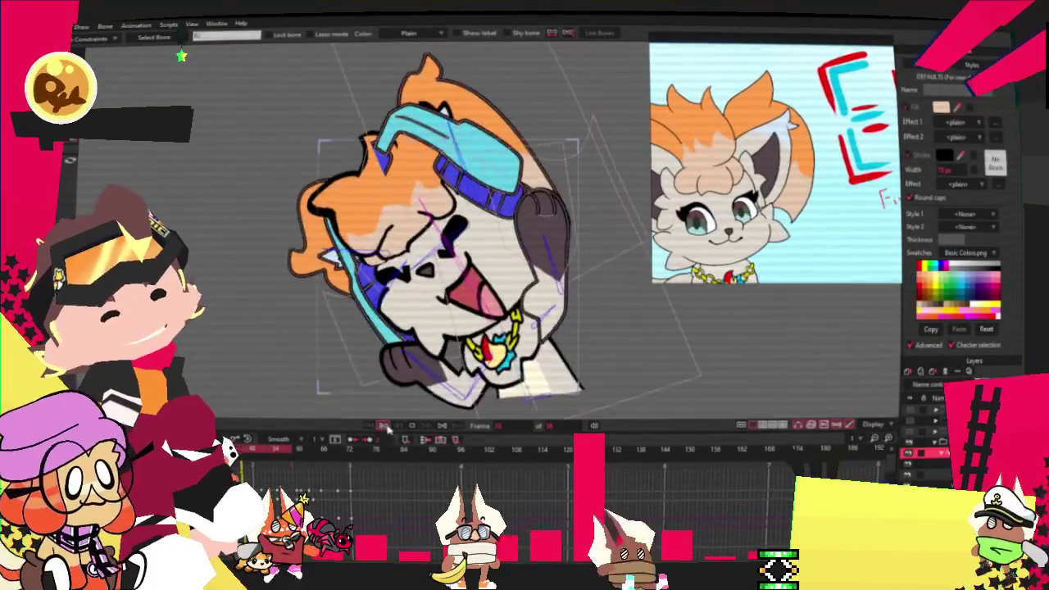
{"action": "left_click", "coordinate": [448, 283]}
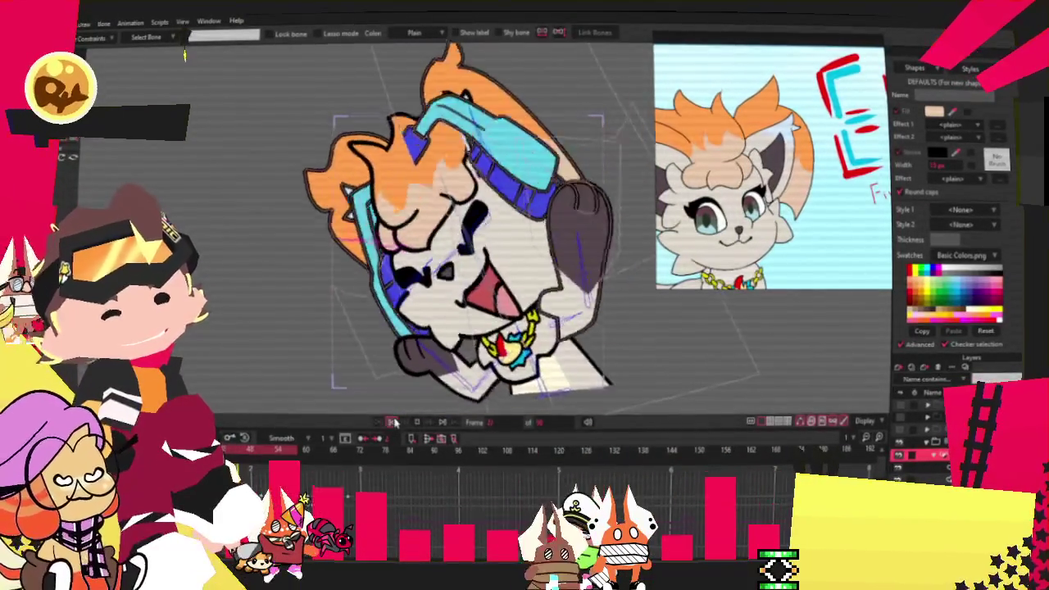
{"action": "key", "text": "alt+f"}
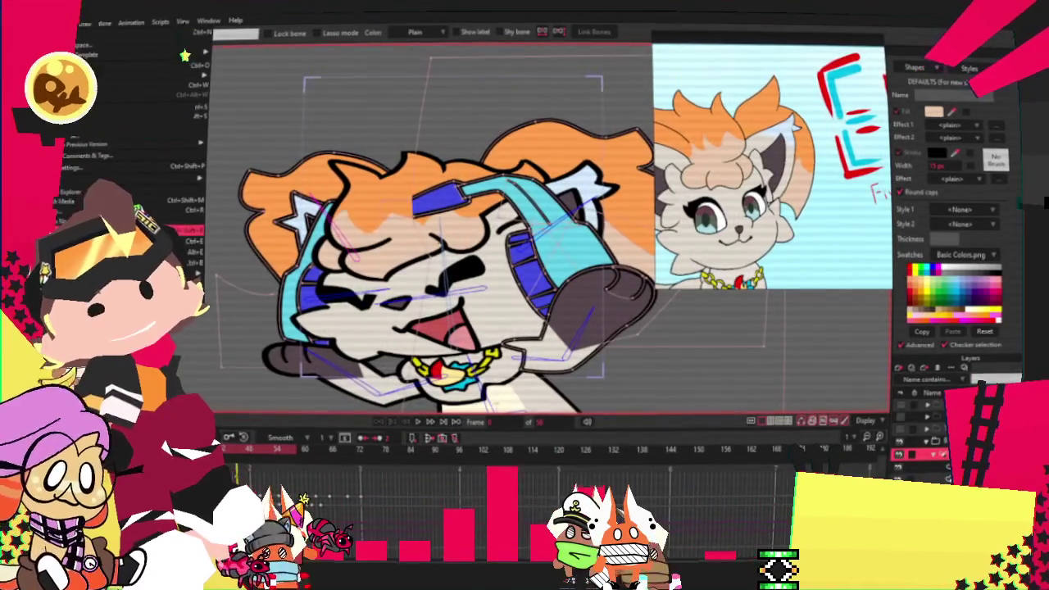
{"action": "key", "text": "Return"}
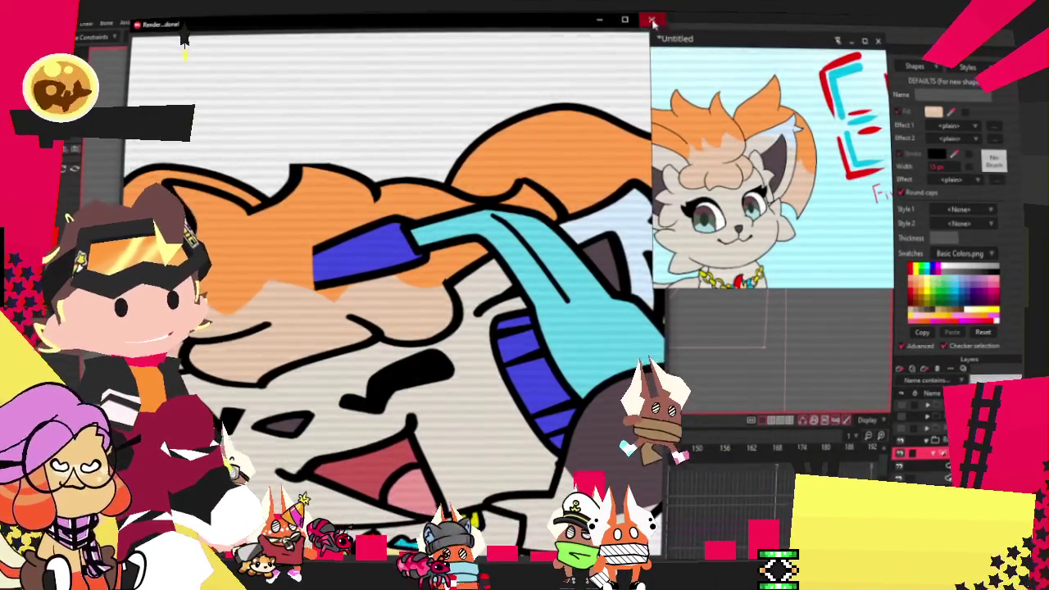
{"action": "key", "text": "Escape"}
{"action": "key", "text": "alt+f"}
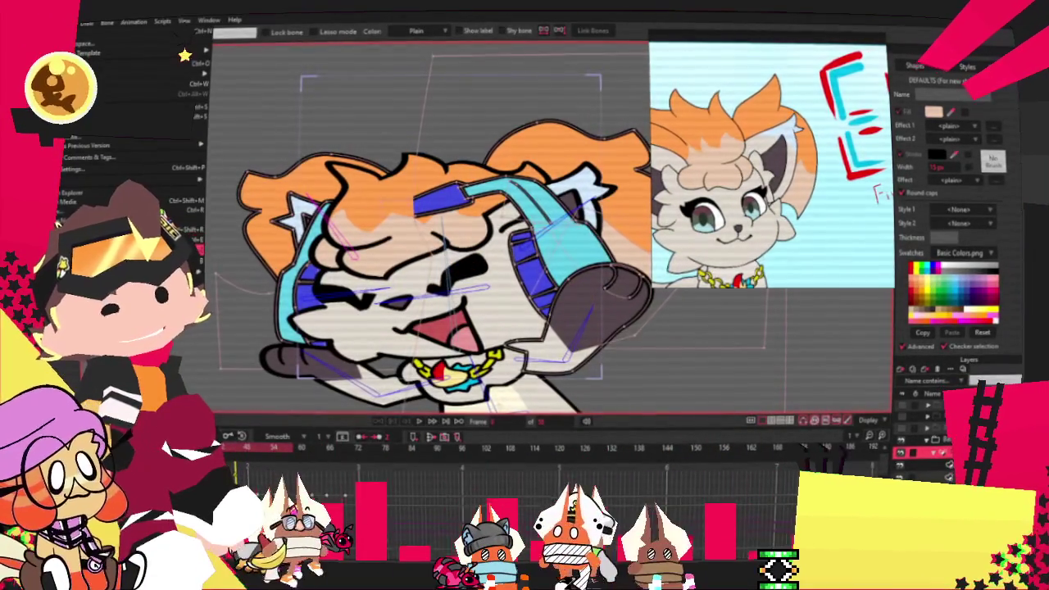
{"action": "key", "text": "Escape"}
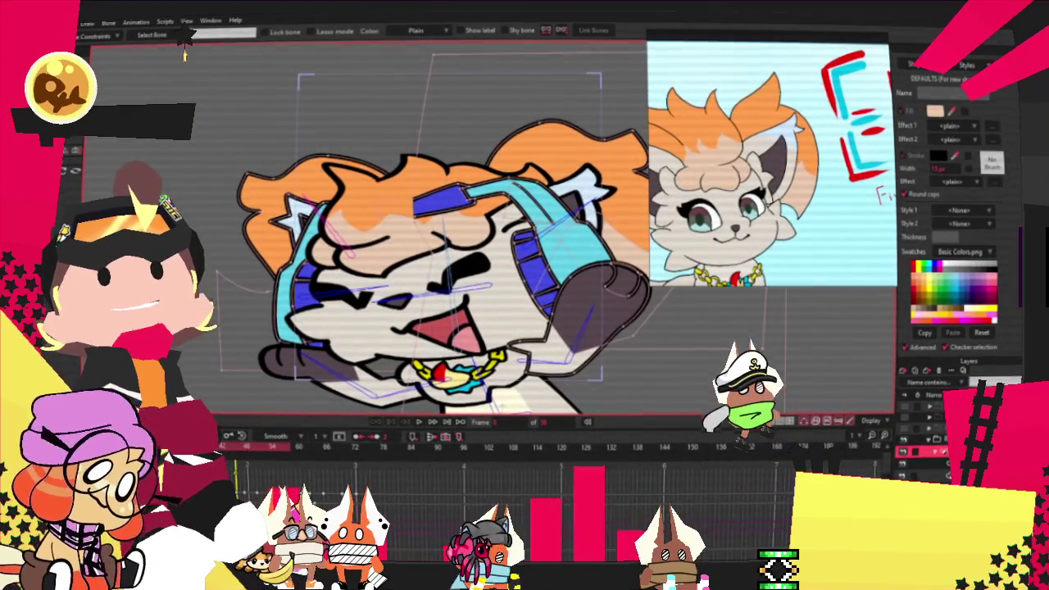
{"action": "left_click", "coordinate": [418, 423]}
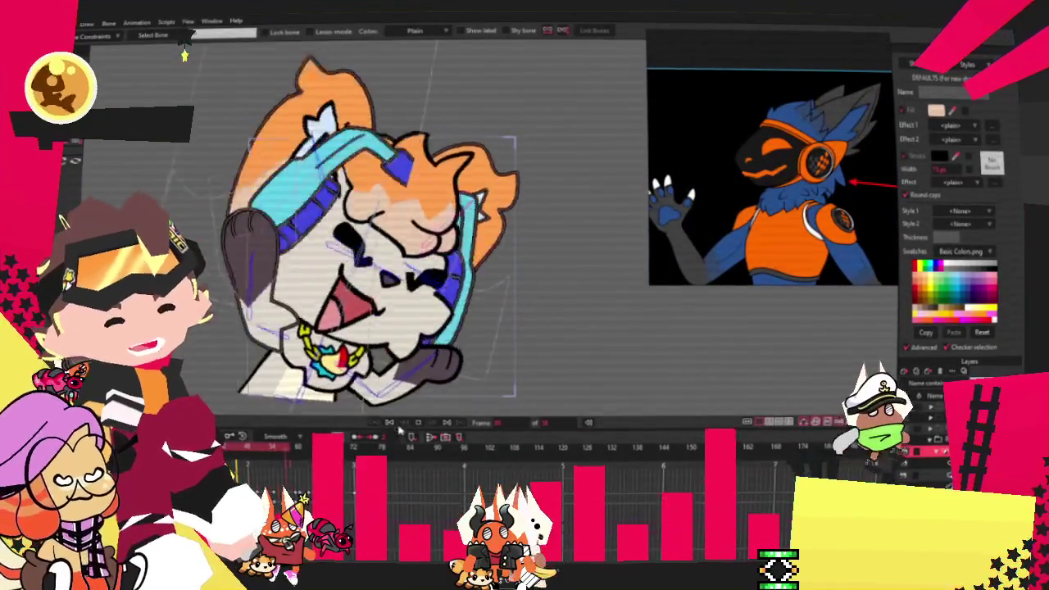
Open the File menu.
{"action": "left_click", "coordinate": [65, 22]}
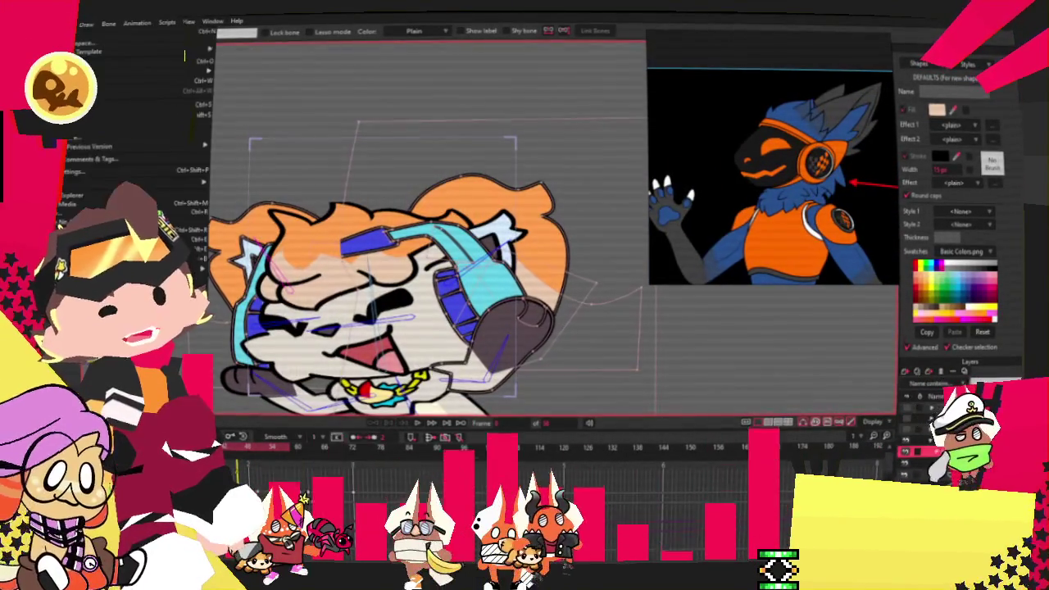
Close the File menu and bring up Clip Studio Paint's Open Recent file list.
{"action": "key", "text": "Escape"}
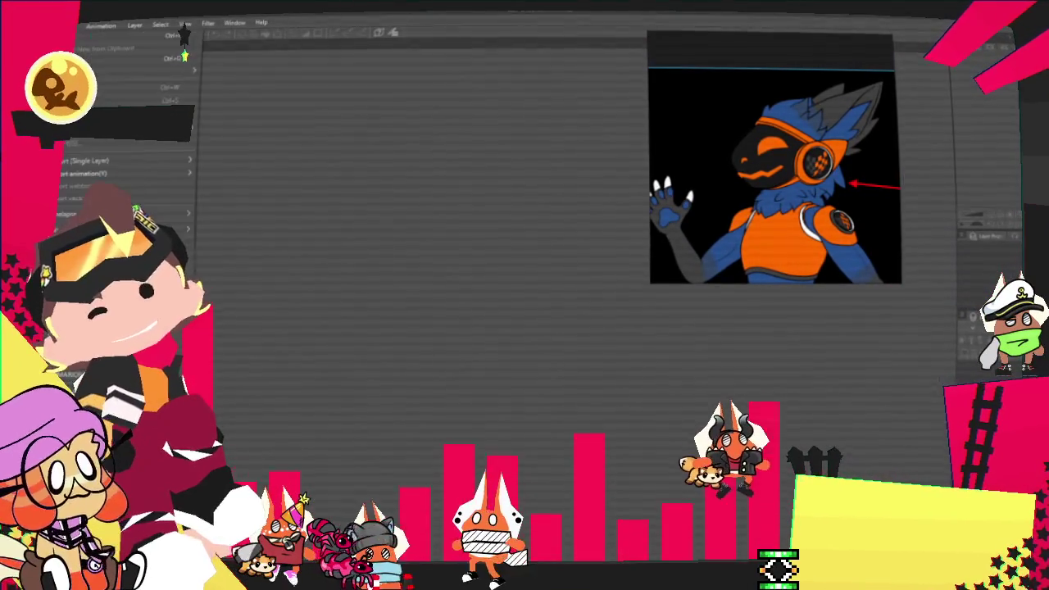
{"action": "mouse_move", "coordinate": [164, 71]}
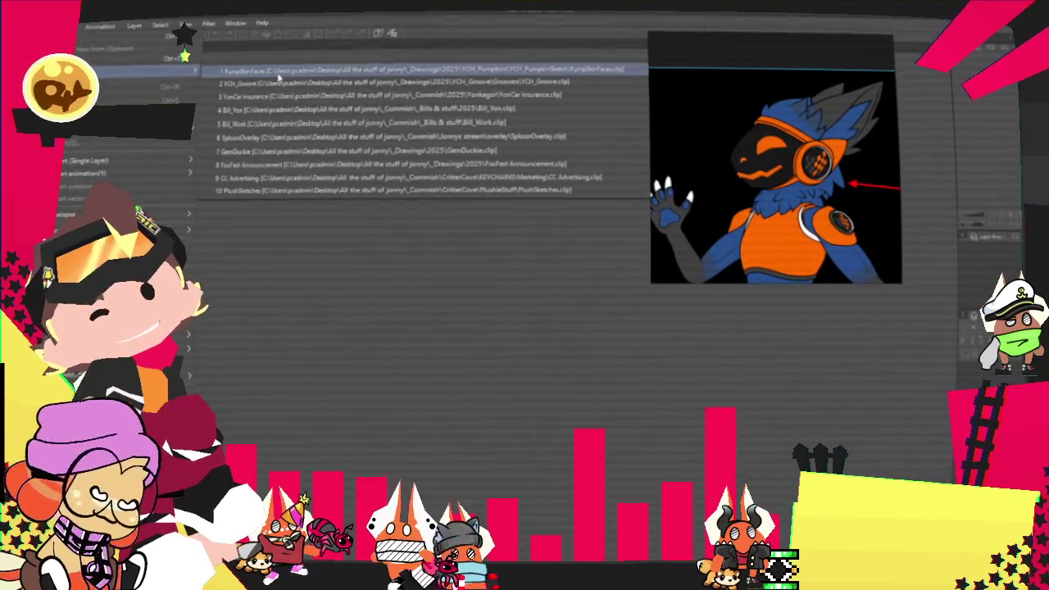
{"action": "left_click", "coordinate": [273, 84]}
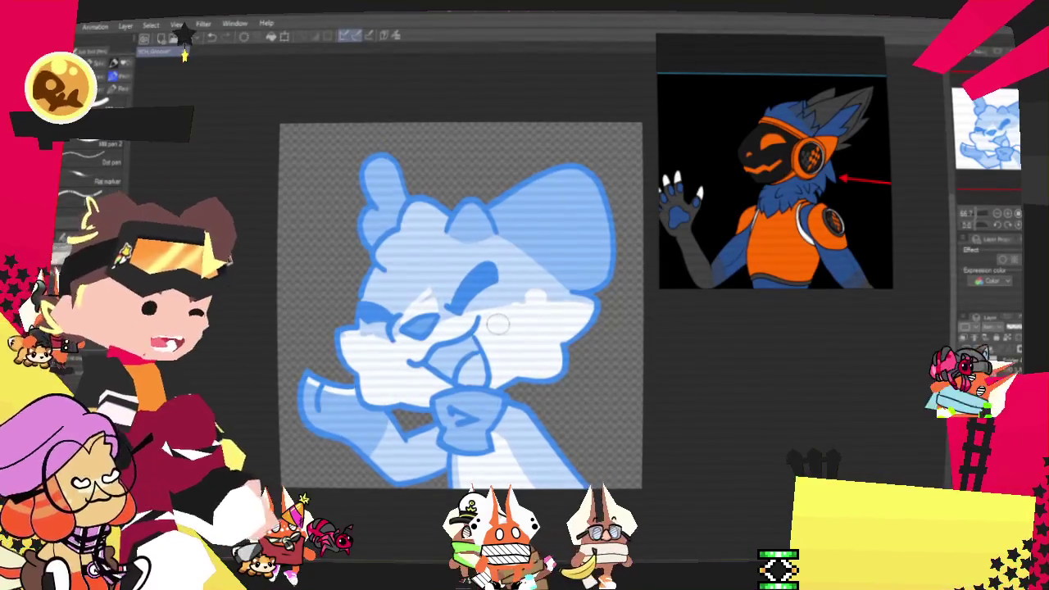
Zoom in on the opened blue line-art character drawing.
{"action": "scroll", "coordinate": [474, 345], "scroll_direction": "up", "scroll_amount": 3}
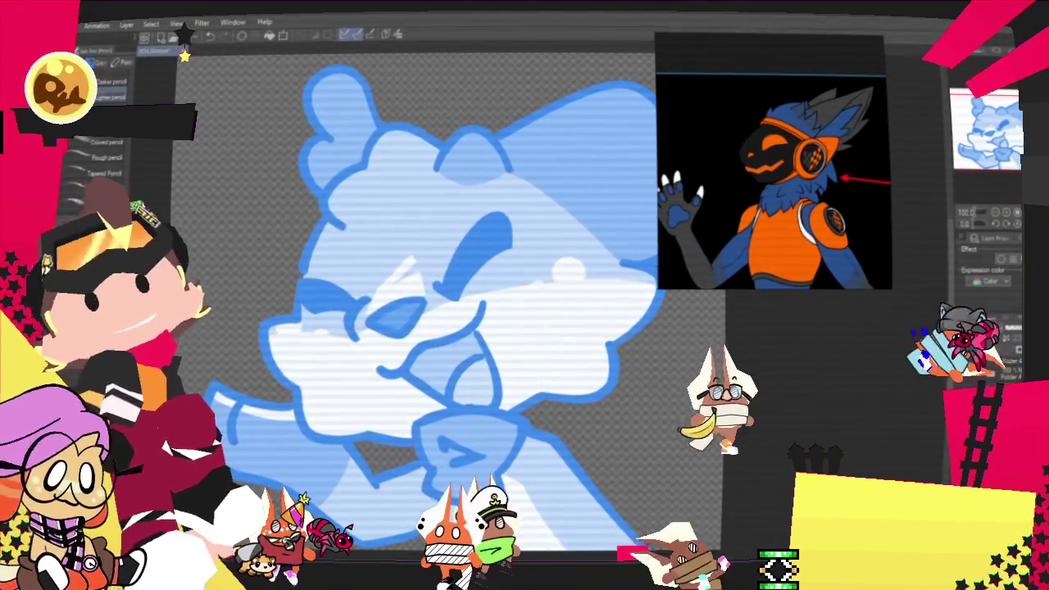
Pencil in the head curve and jaw, a right-cheek earcup ellipse, and right-side hair strokes.
{"action": "left_click_drag", "start_coordinate": [459, 328], "coordinate": [524, 319]}
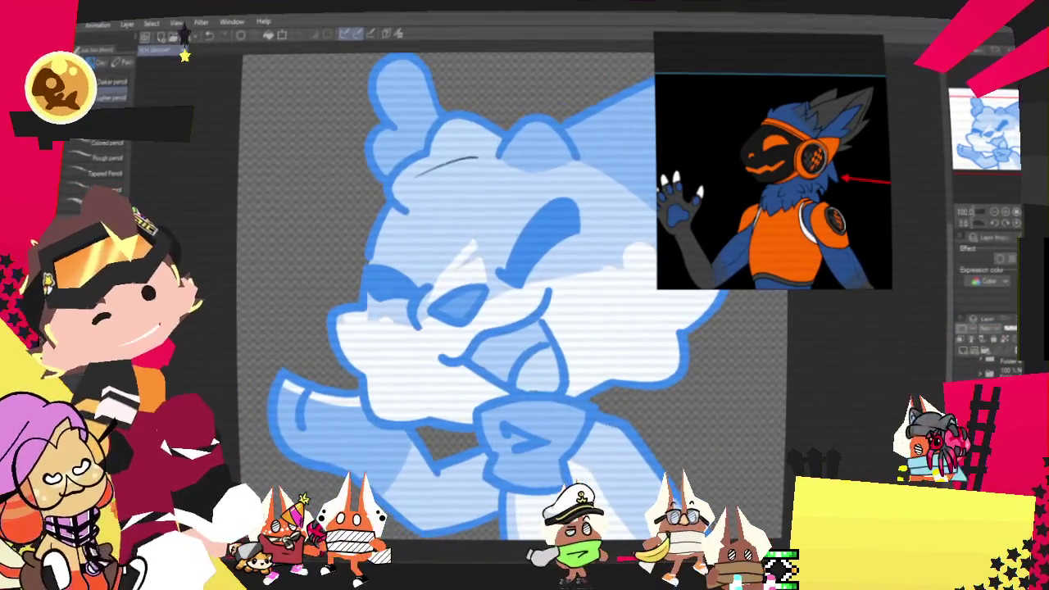
{"action": "mouse_move", "coordinate": [394, 209]}
{"action": "left_mouse_down"}
{"action": "mouse_move", "coordinate": [500, 157]}
{"action": "mouse_move", "coordinate": [358, 304]}
{"action": "left_mouse_up"}
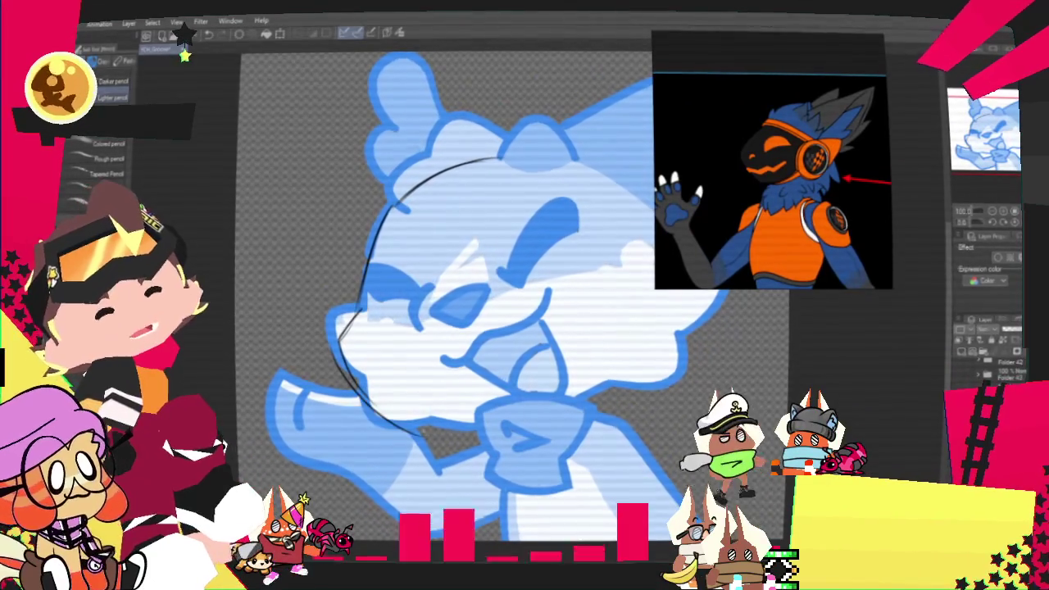
{"action": "left_click_drag", "start_coordinate": [349, 344], "coordinate": [606, 392]}
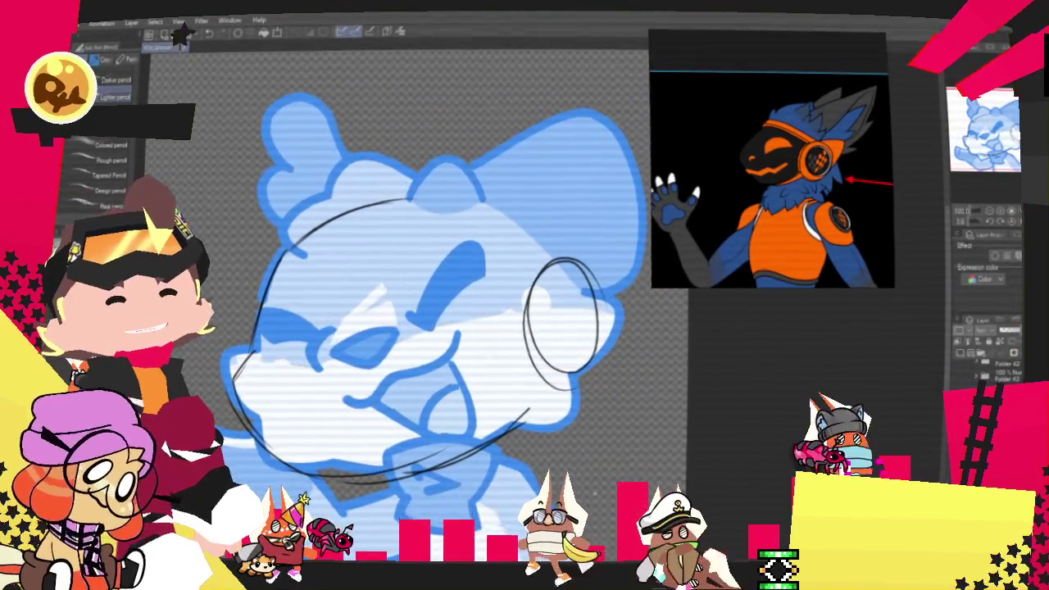
{"action": "left_click_drag", "start_coordinate": [543, 241], "coordinate": [588, 263]}
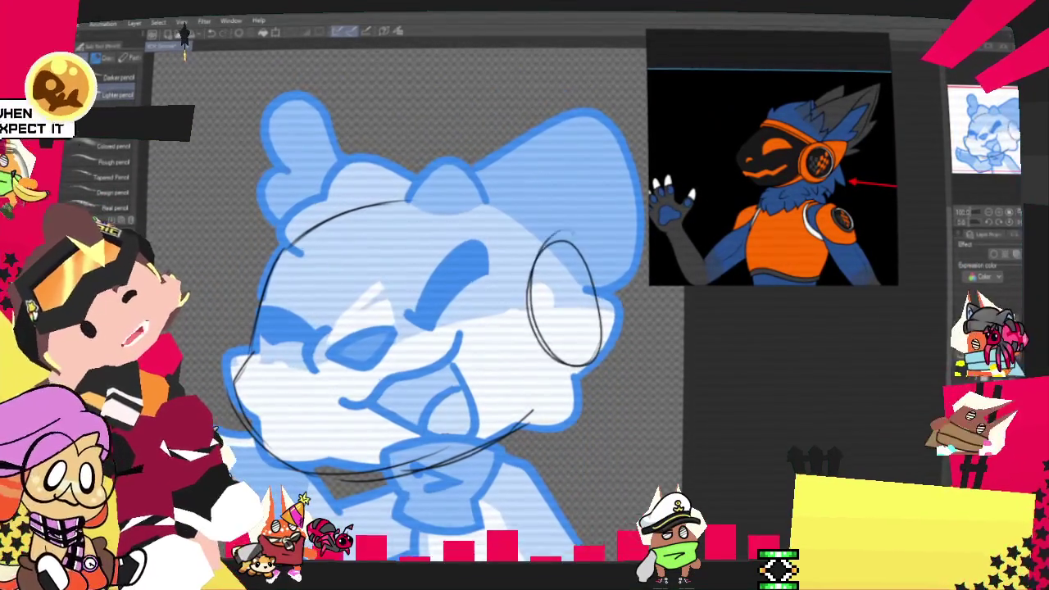
{"action": "left_click_drag", "start_coordinate": [557, 261], "coordinate": [573, 271]}
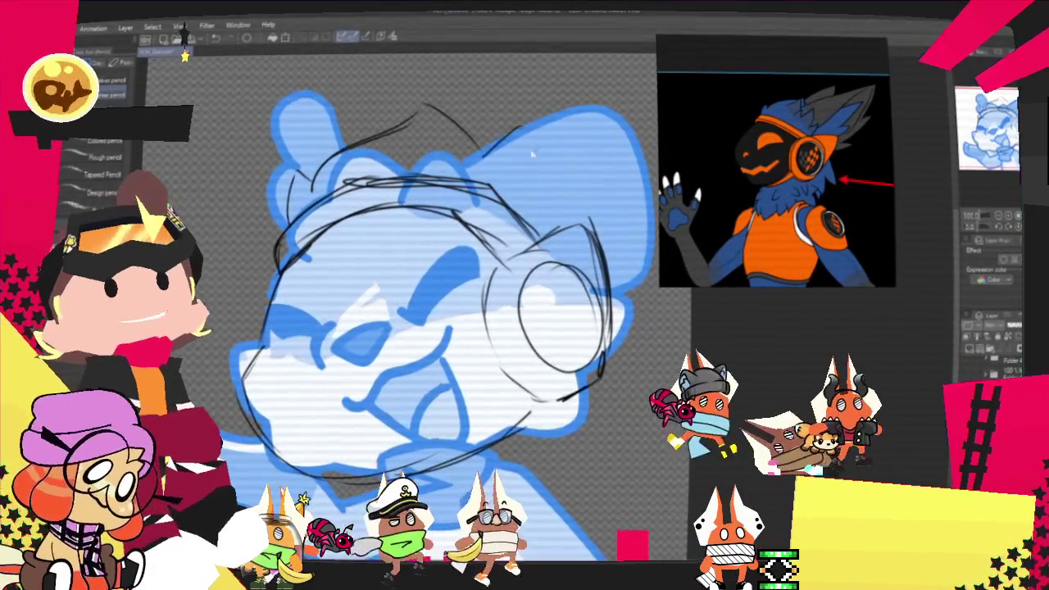
{"action": "left_click_drag", "start_coordinate": [531, 135], "coordinate": [570, 226]}
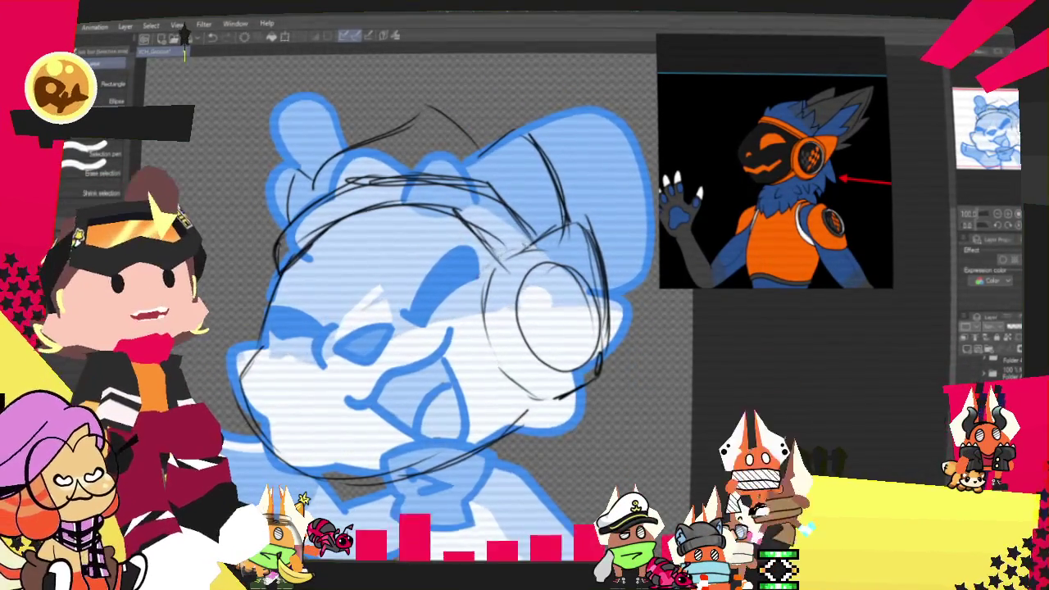
Adjust the lasso-selected head sketch, deselect it, and shift the view toward the jaw.
{"action": "left_click_drag", "start_coordinate": [518, 86], "coordinate": [574, 188]}
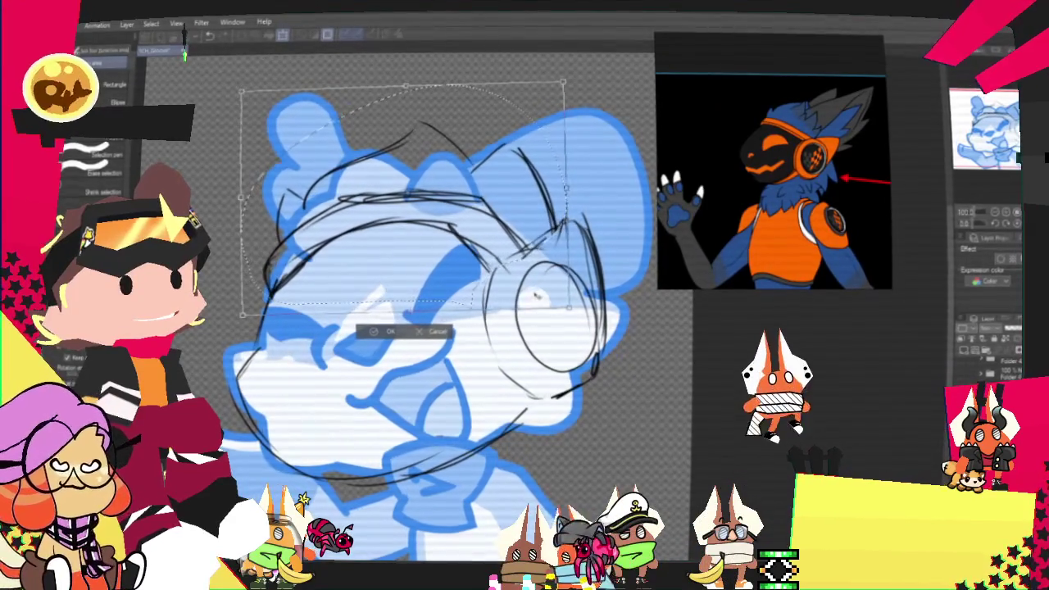
{"action": "key", "text": "ctrl+d"}
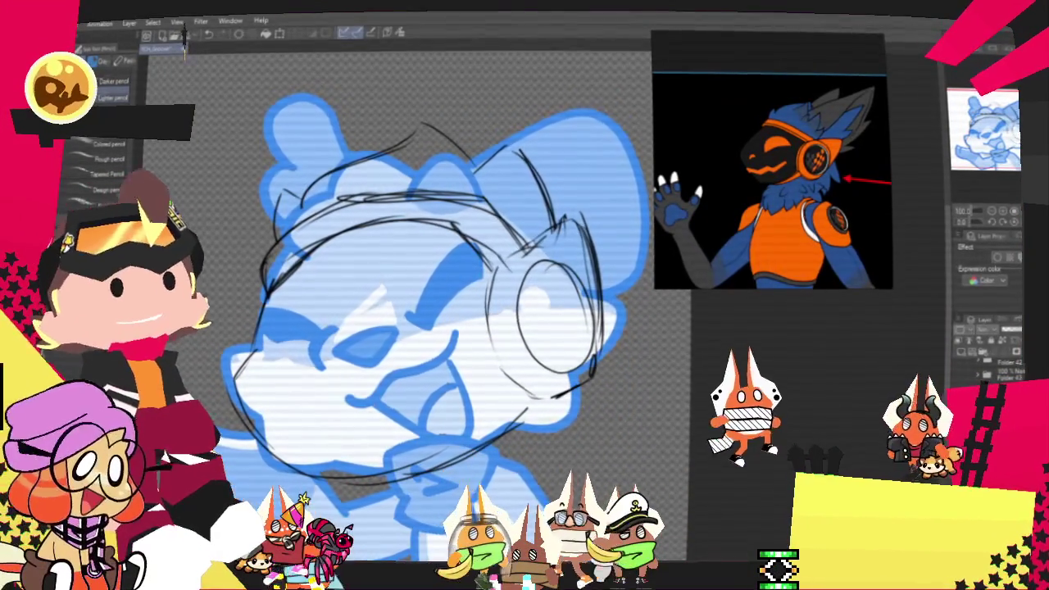
{"action": "left_click_drag", "start_coordinate": [408, 372], "coordinate": [499, 328]}
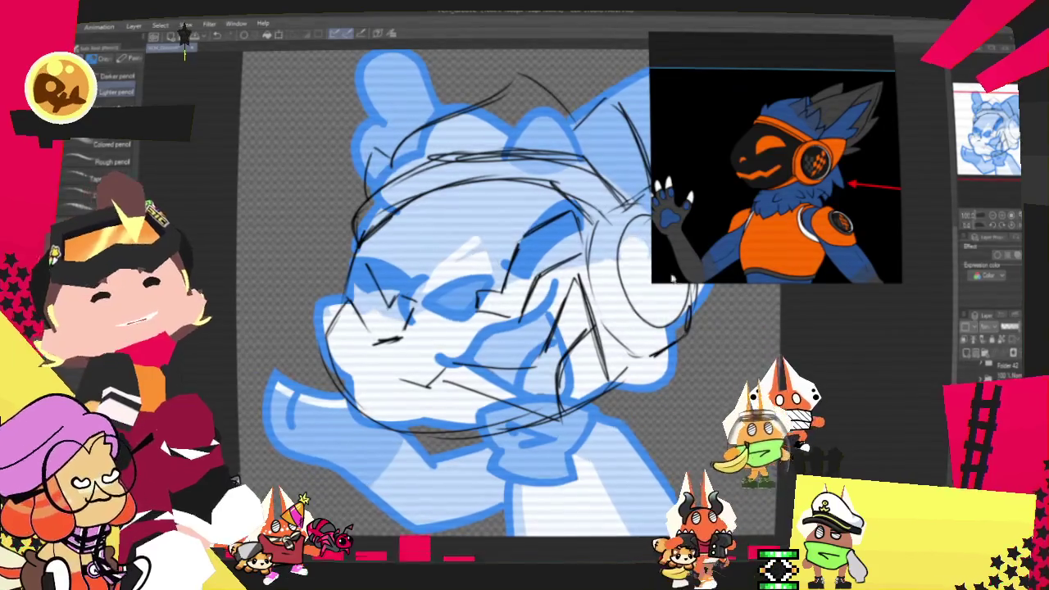
{"action": "scroll", "coordinate": [492, 287], "scroll_direction": "down", "scroll_amount": 3}
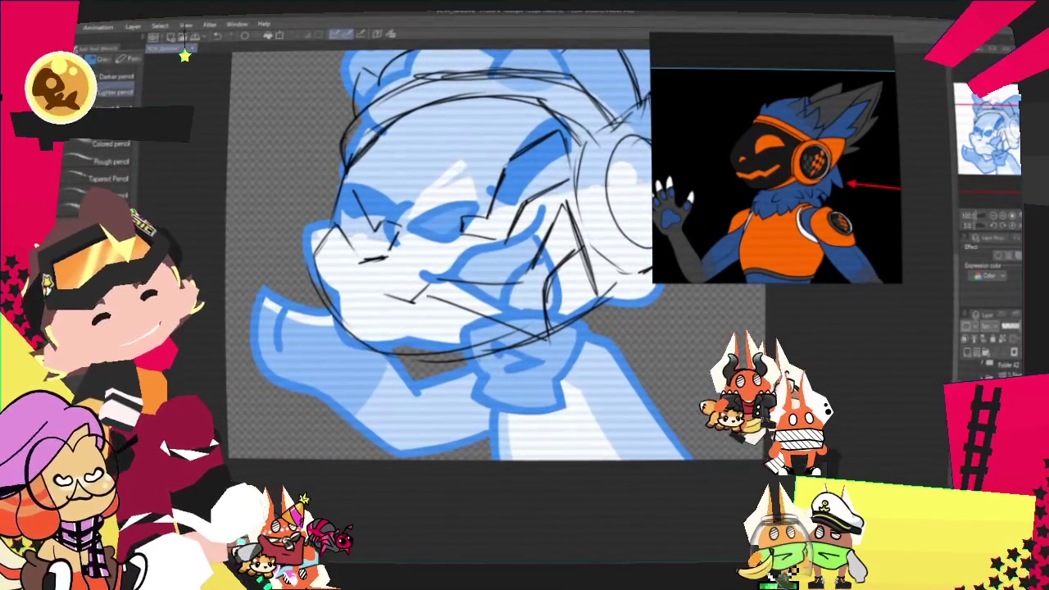
Sketch rough chin and neck lines below the head, nudging the view.
{"action": "mouse_move", "coordinate": [456, 383]}
{"action": "left_mouse_down"}
{"action": "mouse_move", "coordinate": [460, 416]}
{"action": "mouse_move", "coordinate": [537, 408]}
{"action": "left_mouse_up"}
{"action": "left_click_drag", "start_coordinate": [605, 349], "coordinate": [574, 403]}
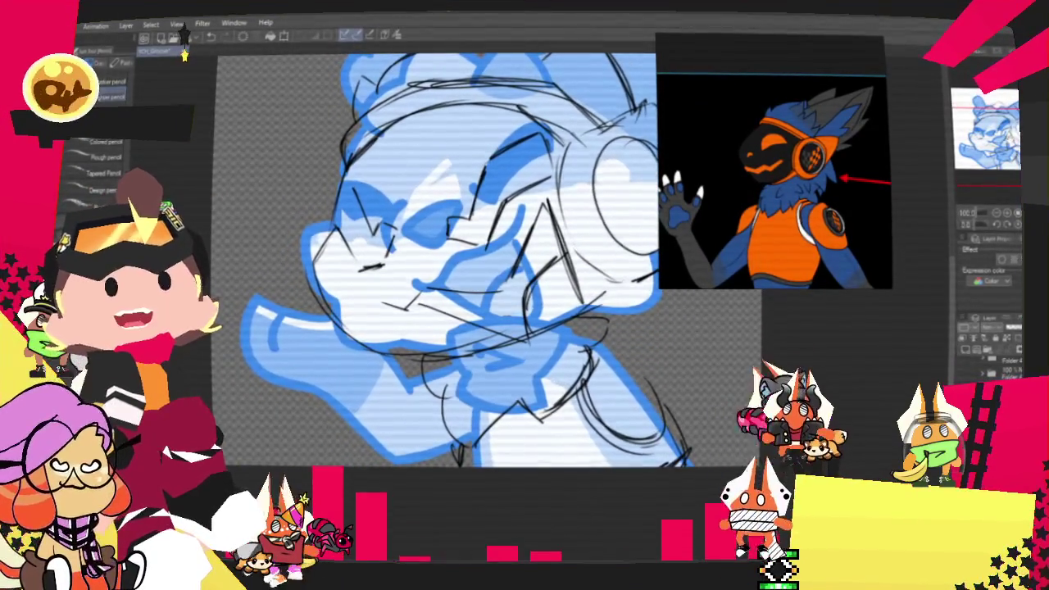
{"action": "left_click_drag", "start_coordinate": [458, 270], "coordinate": [486, 296]}
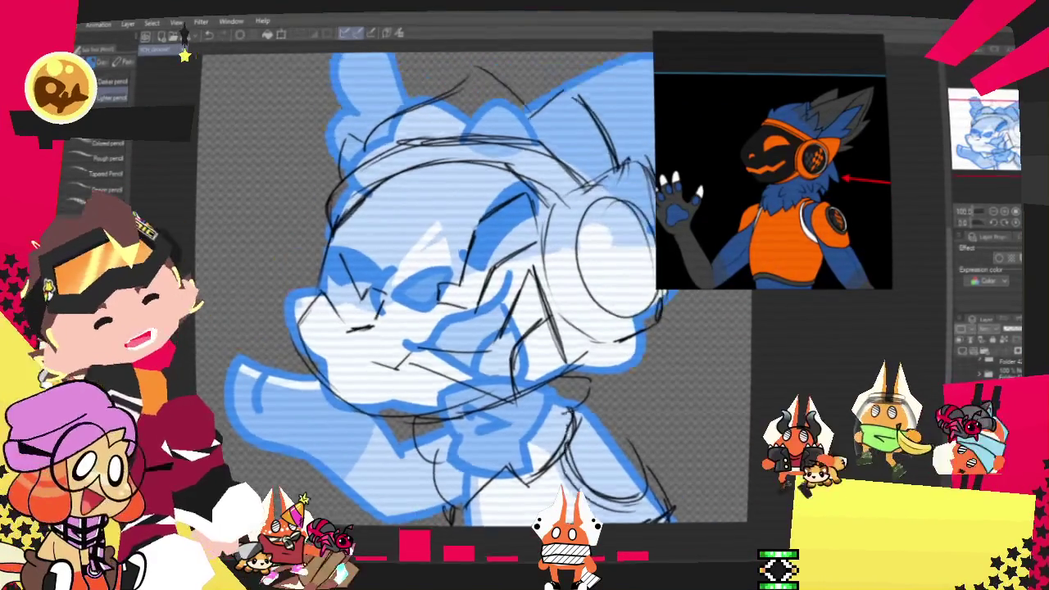
{"action": "left_click_drag", "start_coordinate": [459, 270], "coordinate": [488, 299]}
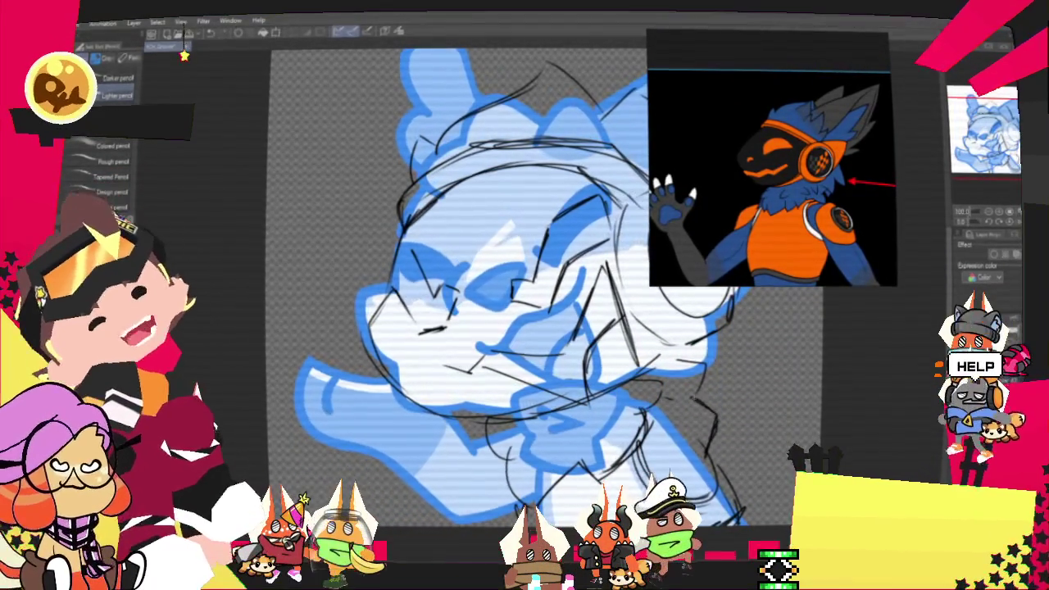
{"action": "mouse_move", "coordinate": [525, 287]}
{"action": "left_mouse_down"}
{"action": "mouse_move", "coordinate": [582, 270]}
{"action": "mouse_move", "coordinate": [524, 295]}
{"action": "left_mouse_up"}
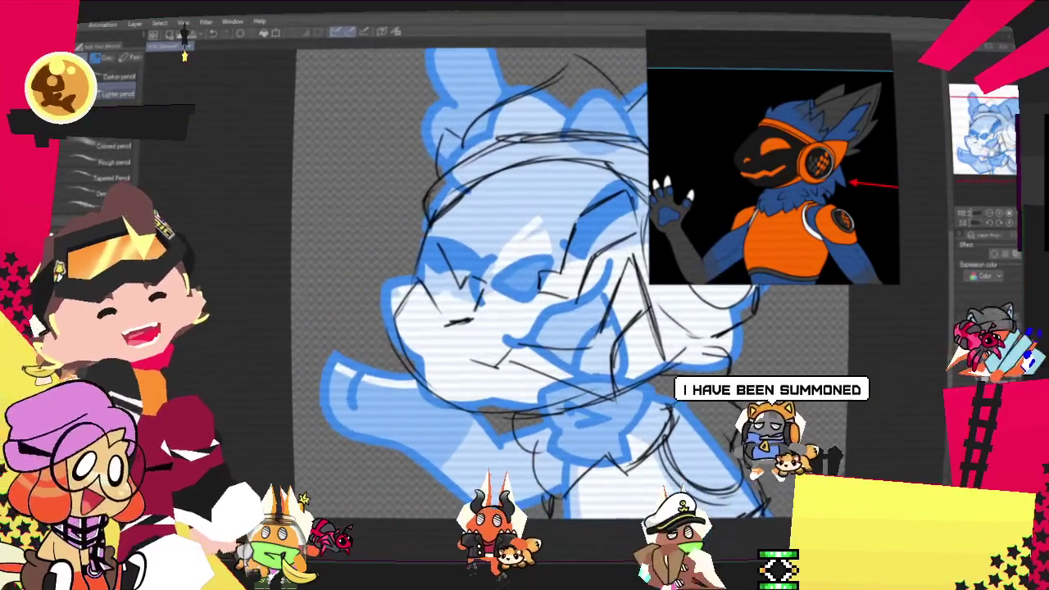
{"action": "mouse_move", "coordinate": [524, 295]}
{"action": "left_mouse_down"}
{"action": "mouse_move", "coordinate": [492, 315]}
{"action": "mouse_move", "coordinate": [553, 348]}
{"action": "left_mouse_up"}
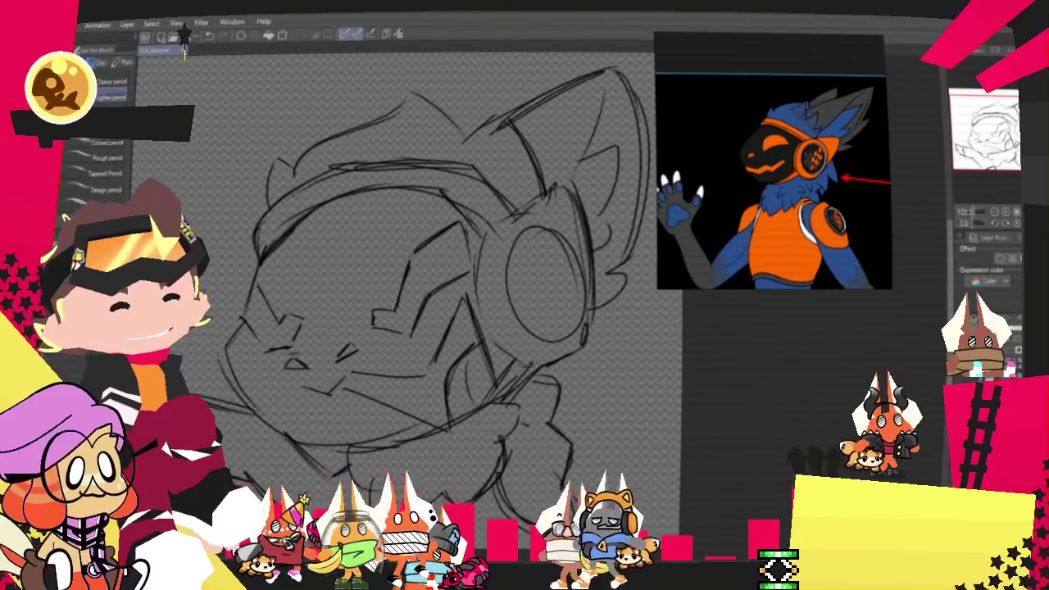
{"action": "key", "text": "ctrl+shift+c"}
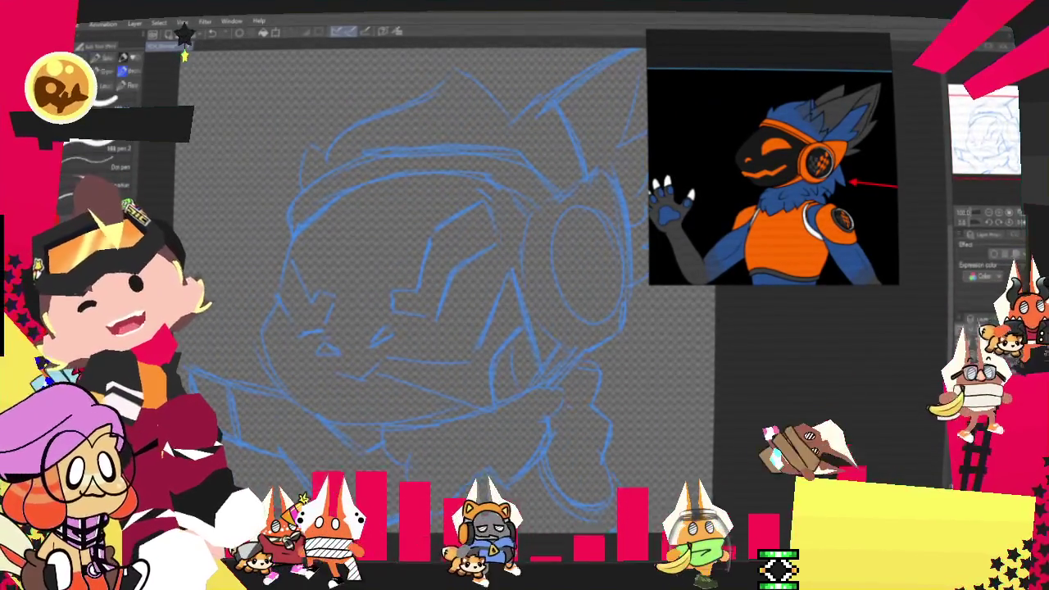
Switch to the pen and try inking the headphone band curves, undoing the attempts.
{"action": "key", "text": "p"}
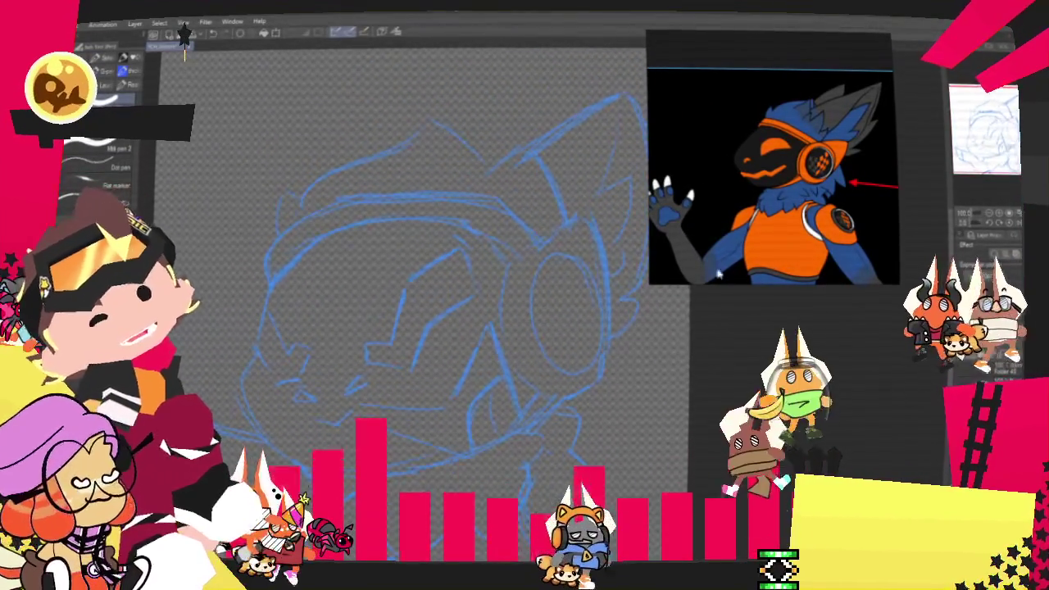
{"action": "left_click_drag", "start_coordinate": [291, 293], "coordinate": [266, 351]}
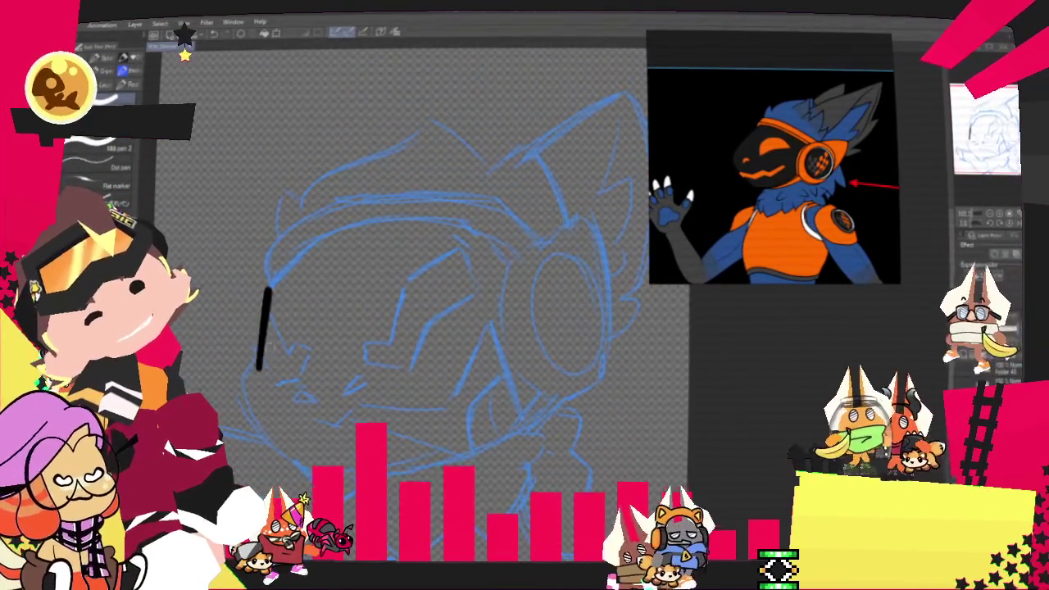
{"action": "key", "text": "ctrl+z"}
{"action": "left_click_drag", "start_coordinate": [270, 300], "coordinate": [513, 243]}
{"action": "key", "text": "ctrl+z"}
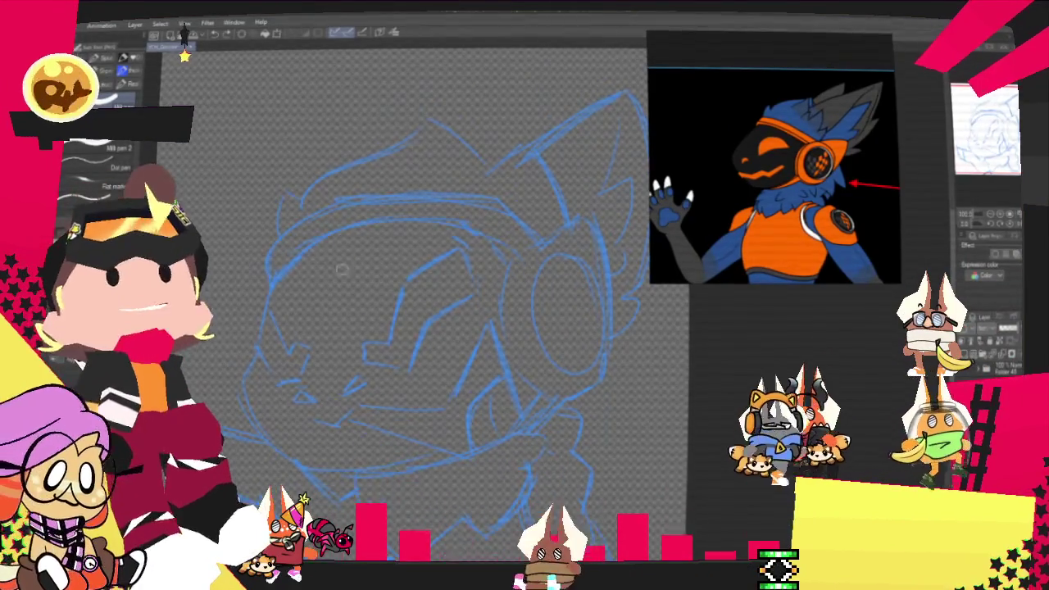
{"action": "left_click_drag", "start_coordinate": [271, 297], "coordinate": [502, 254]}
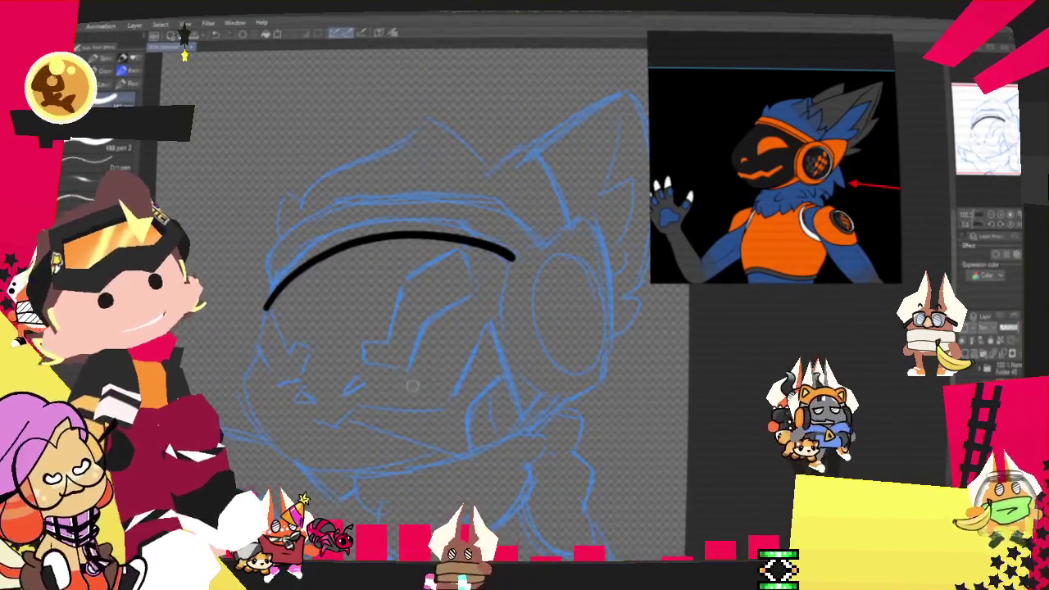
{"action": "left_click_drag", "start_coordinate": [536, 243], "coordinate": [266, 266]}
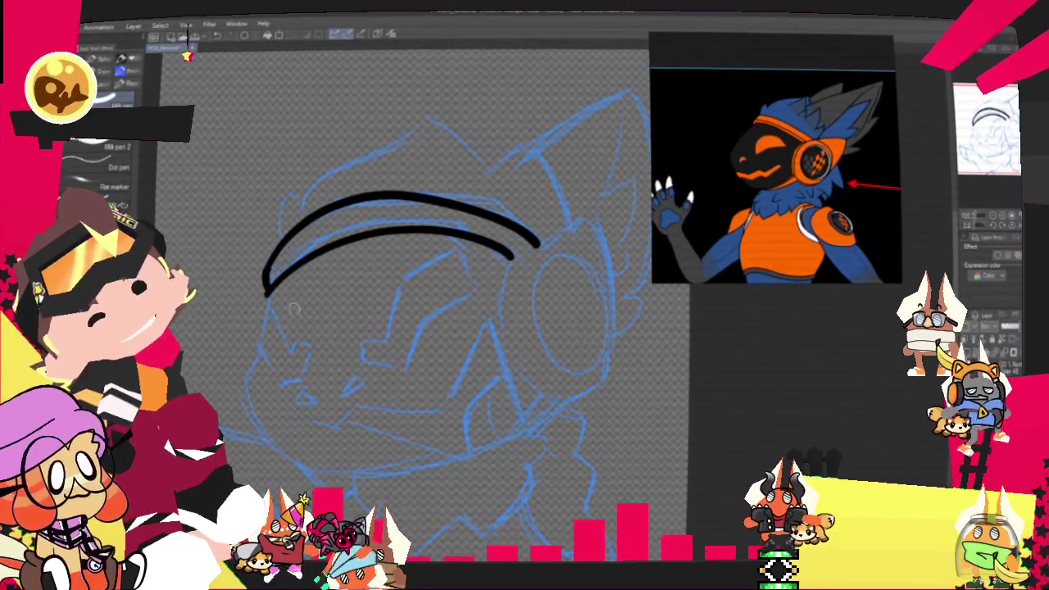
{"action": "key", "text": "ctrl+z"}
{"action": "key", "text": "ctrl+z"}
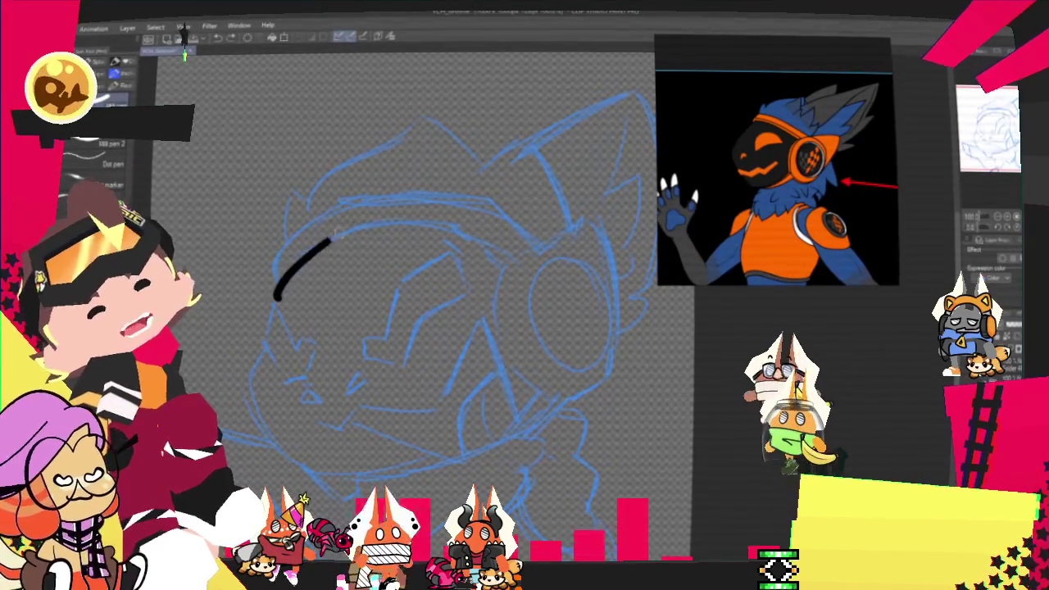
Ink the headband arc across the forehead and redraw the earcup circle slightly wider.
{"action": "left_click_drag", "start_coordinate": [501, 273], "coordinate": [276, 289]}
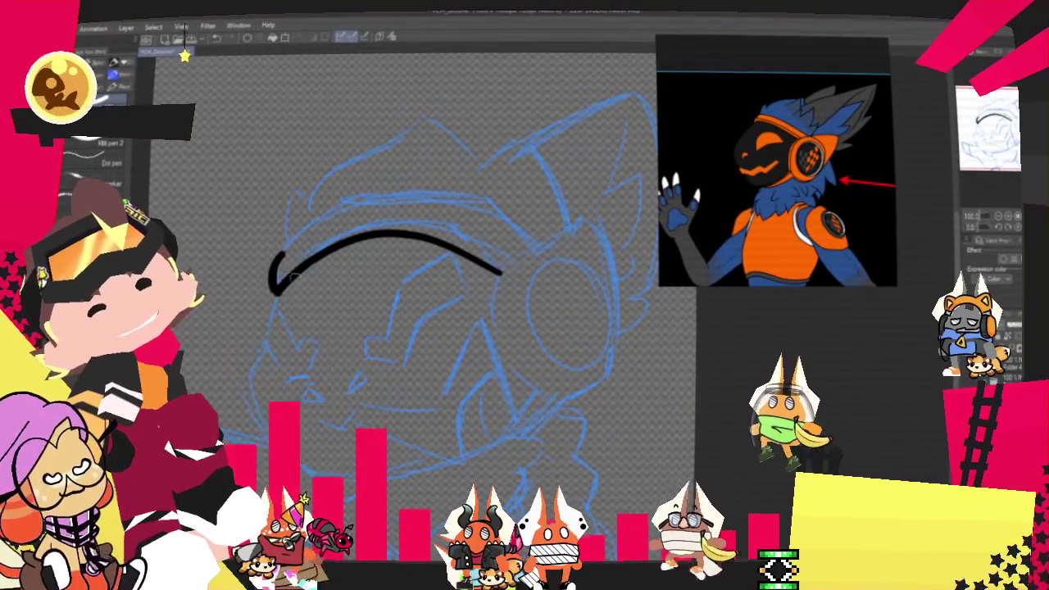
{"action": "key", "text": "ctrl+z"}
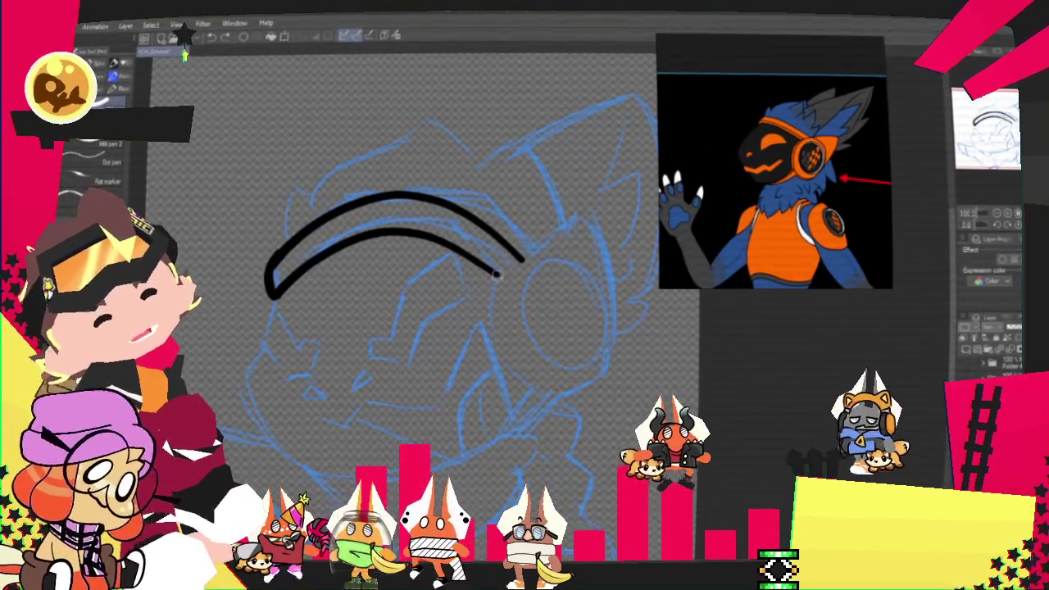
{"action": "left_click_drag", "start_coordinate": [495, 271], "coordinate": [606, 365]}
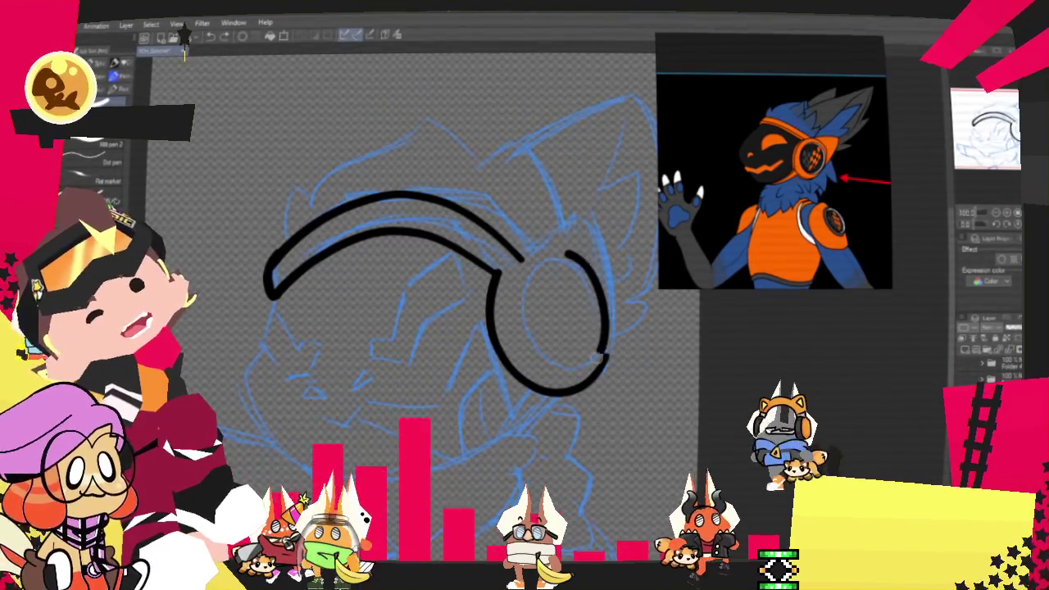
{"action": "key", "text": "ctrl+z"}
{"action": "left_click_drag", "start_coordinate": [550, 258], "coordinate": [566, 264]}
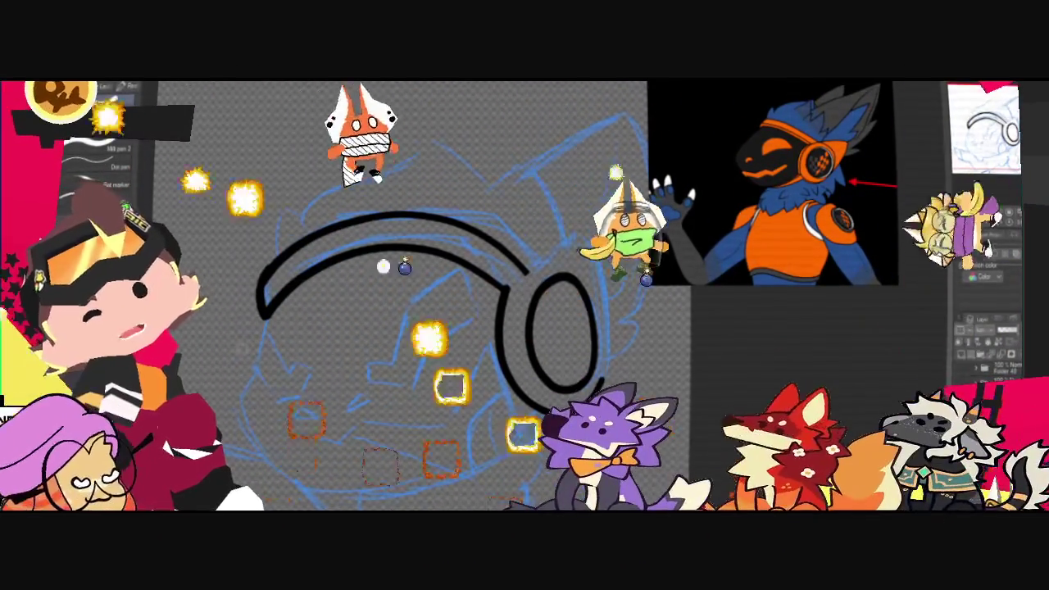
Ink and close the outer earcup outline, then recentre and zoom the view.
{"action": "left_click_drag", "start_coordinate": [527, 270], "coordinate": [602, 385]}
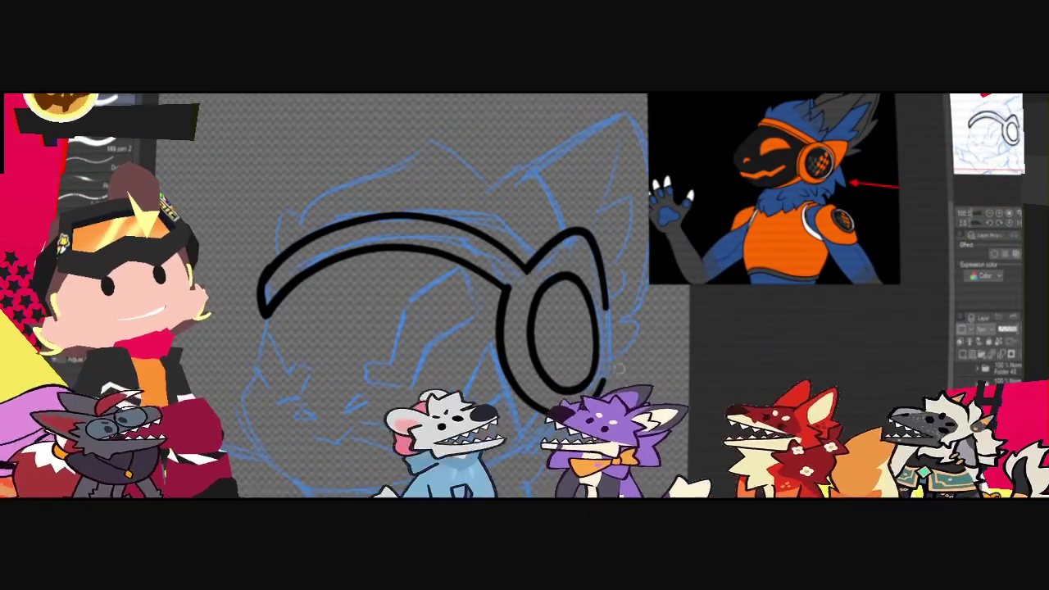
{"action": "left_click_drag", "start_coordinate": [613, 342], "coordinate": [607, 348]}
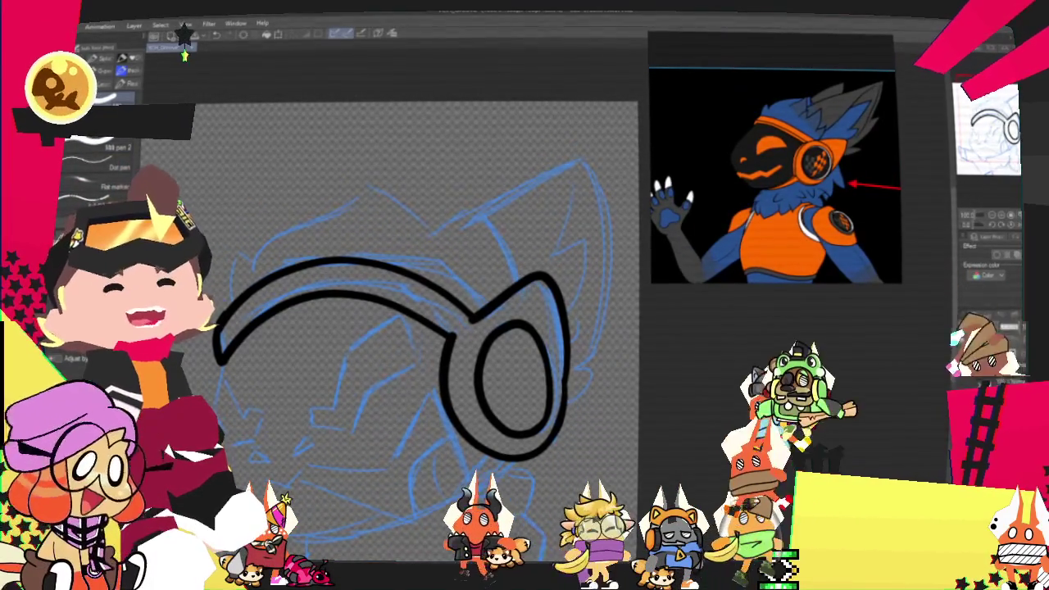
{"action": "left_click_drag", "start_coordinate": [410, 328], "coordinate": [496, 295]}
{"action": "scroll", "coordinate": [459, 328], "scroll_direction": "up", "scroll_amount": 3}
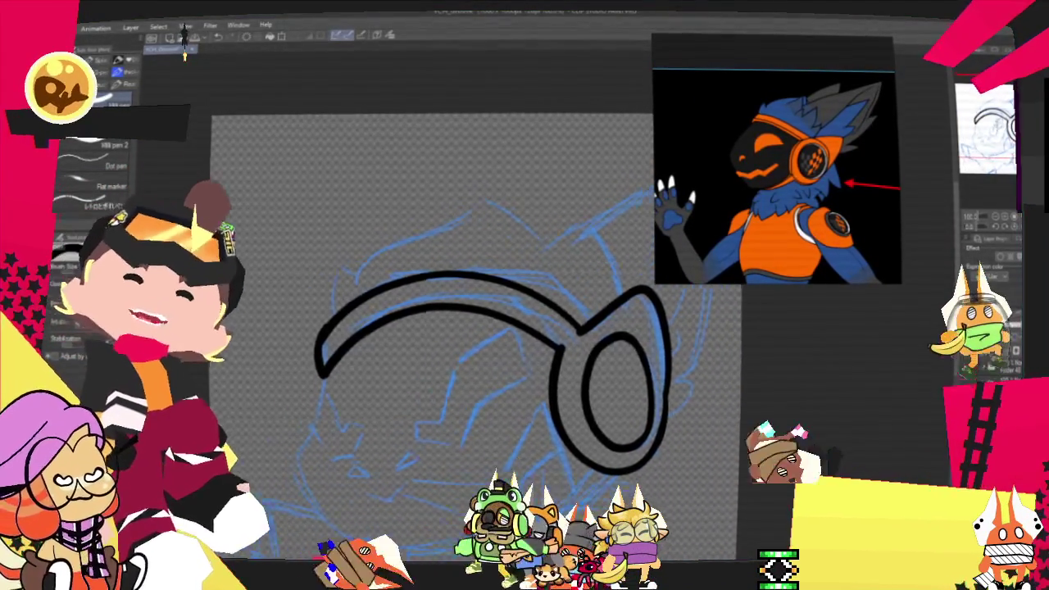
{"action": "scroll", "coordinate": [458, 344], "scroll_direction": "up", "scroll_amount": 2}
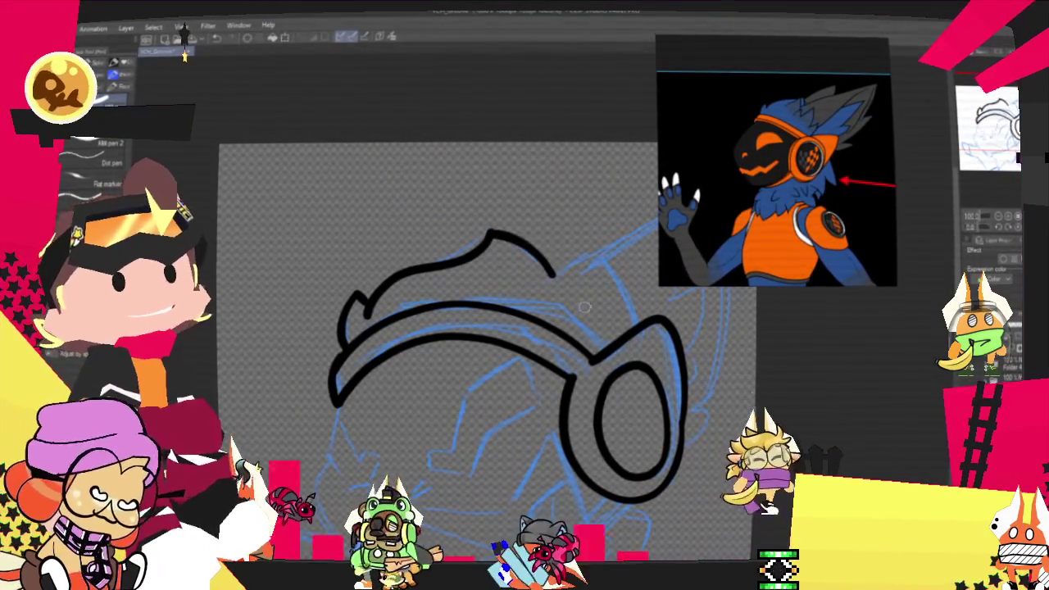
Replace the zigzag top stroke with a spiky fur tuft above the headband.
{"action": "key", "text": "ctrl+z"}
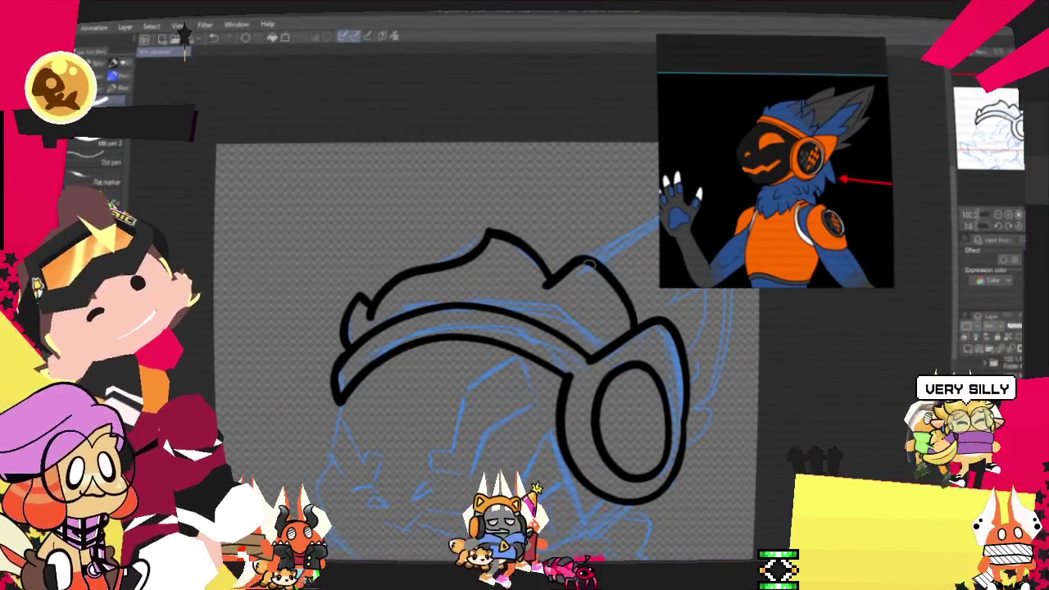
{"action": "left_click_drag", "start_coordinate": [547, 283], "coordinate": [631, 326]}
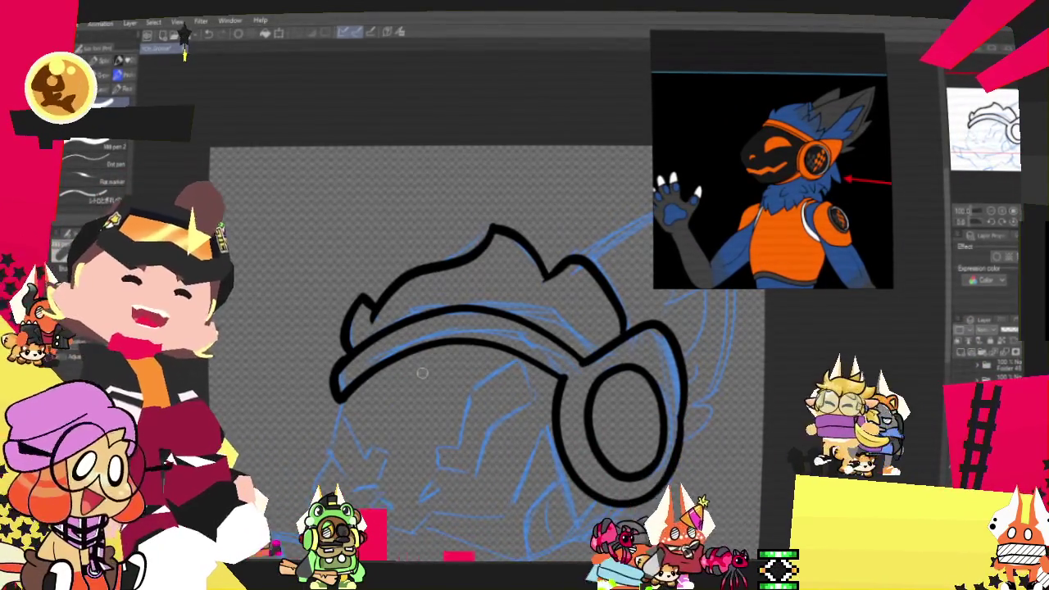
{"action": "left_click_drag", "start_coordinate": [422, 373], "coordinate": [346, 355]}
{"action": "left_click_drag", "start_coordinate": [409, 368], "coordinate": [496, 213]}
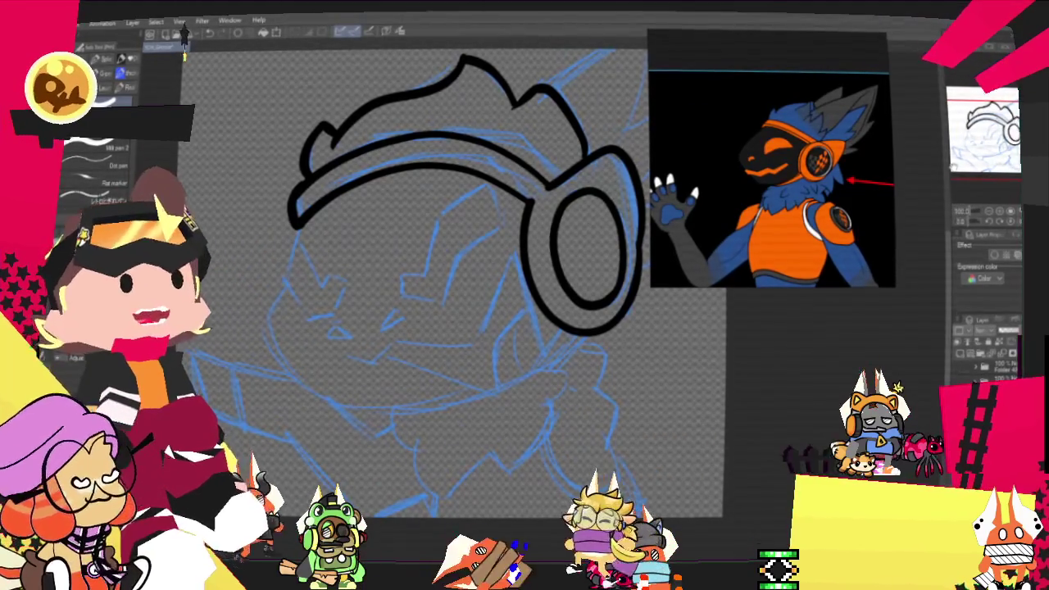
{"action": "left_click_drag", "start_coordinate": [410, 246], "coordinate": [484, 230]}
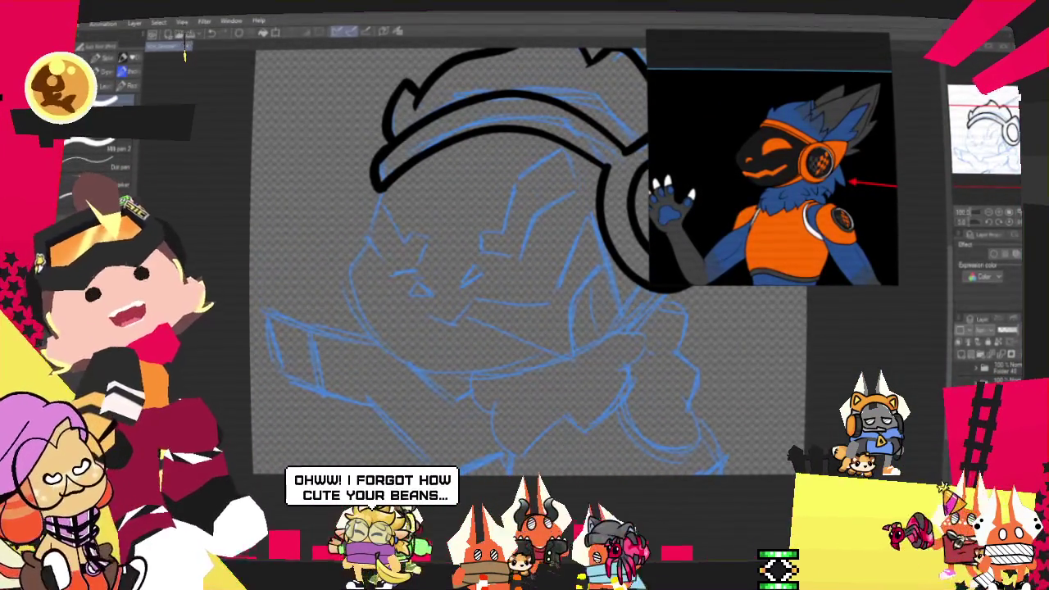
Ink the face outline down from the headband and the curving jaw line.
{"action": "left_click_drag", "start_coordinate": [492, 205], "coordinate": [500, 241]}
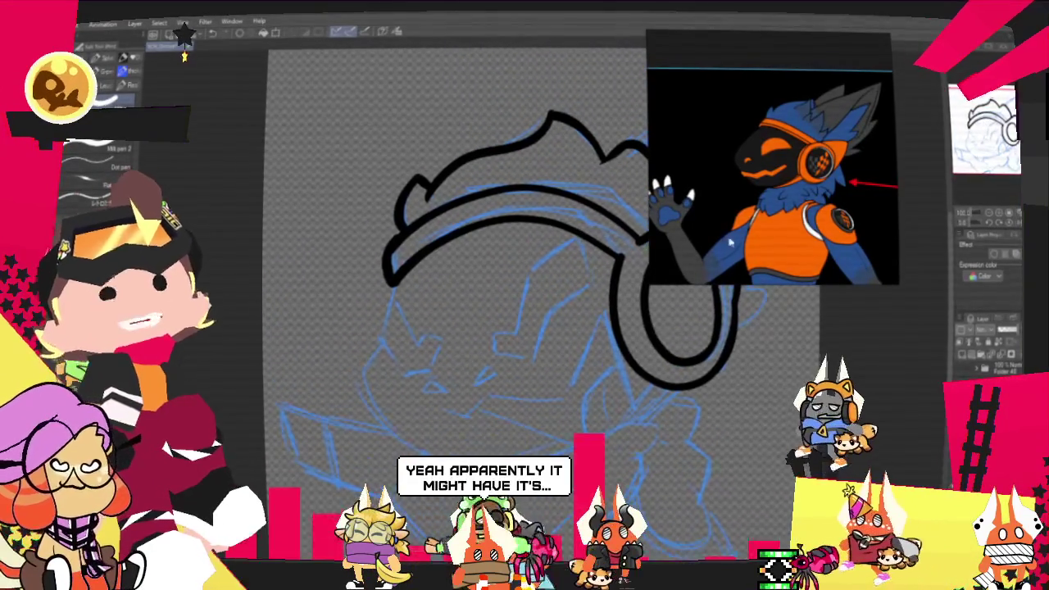
{"action": "left_click_drag", "start_coordinate": [492, 205], "coordinate": [495, 238]}
{"action": "left_click_drag", "start_coordinate": [391, 274], "coordinate": [380, 342]}
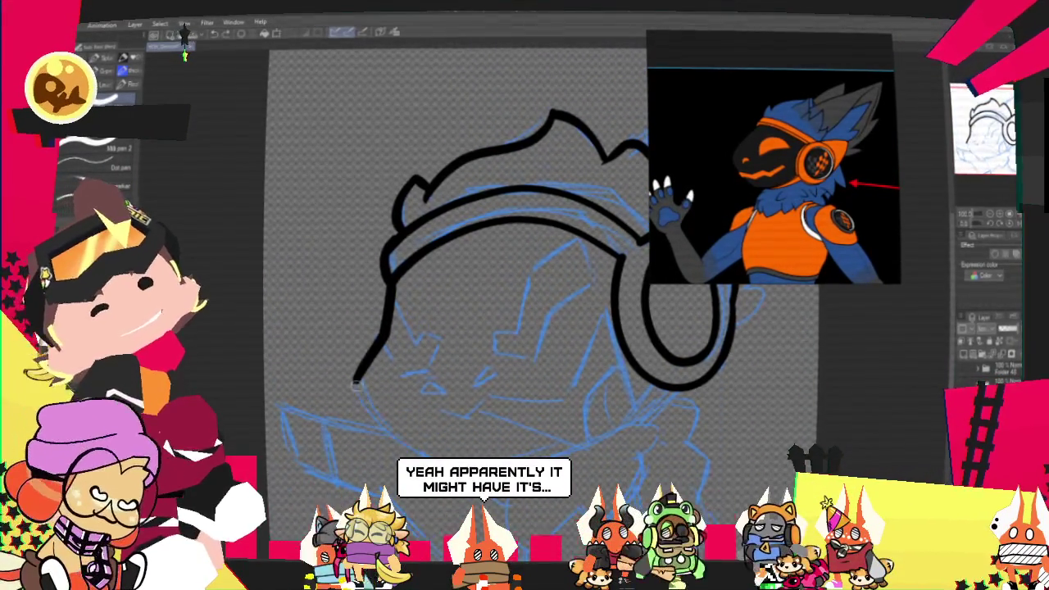
{"action": "left_click_drag", "start_coordinate": [357, 384], "coordinate": [678, 443]}
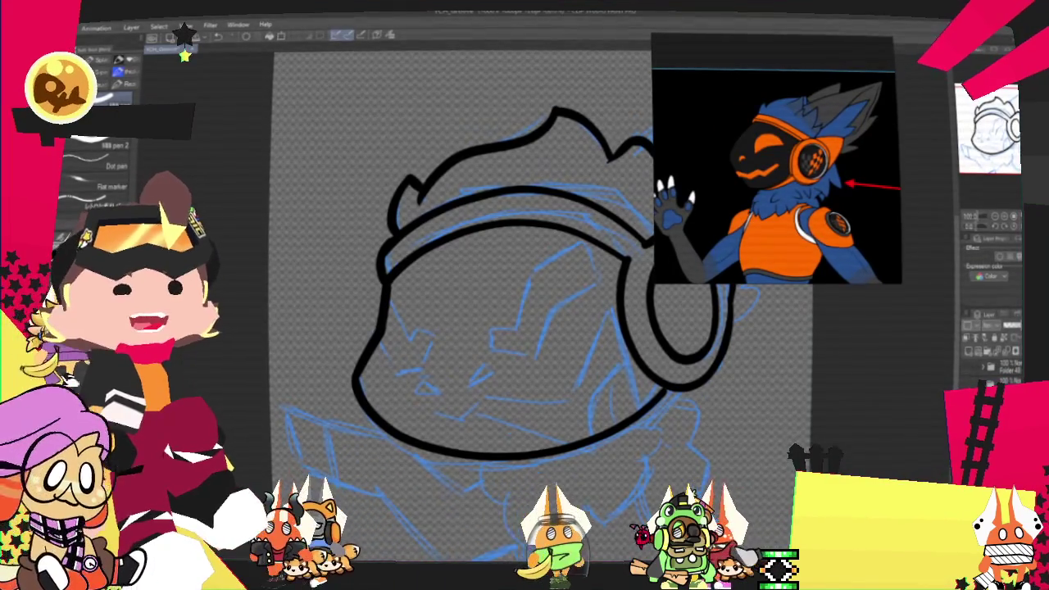
Start the fur ruff below the jaw, trimming an overshooting stroke.
{"action": "scroll", "coordinate": [508, 357], "scroll_direction": "down", "scroll_amount": 3}
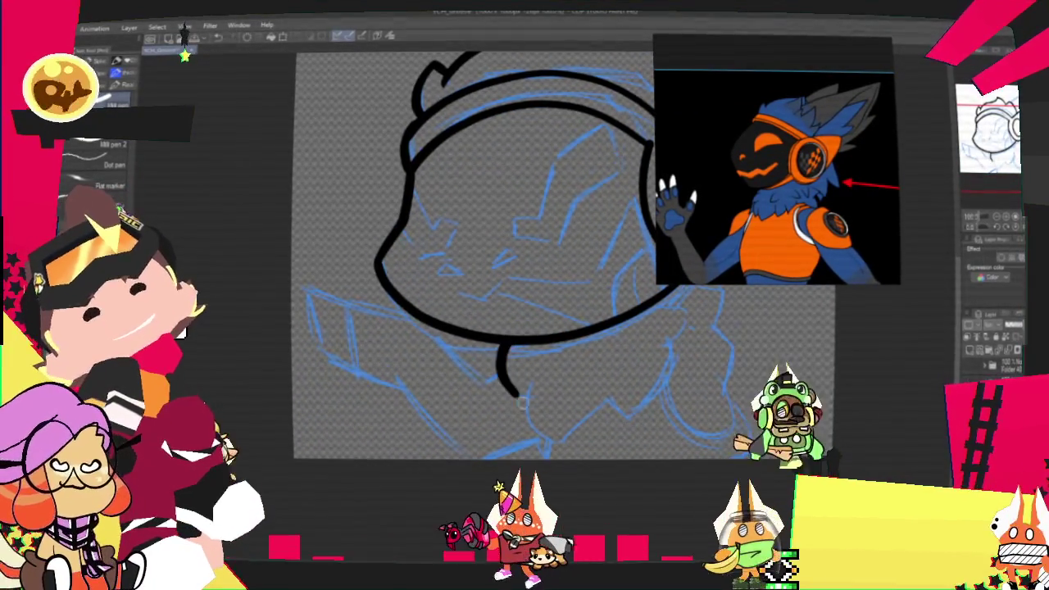
{"action": "left_click_drag", "start_coordinate": [504, 346], "coordinate": [515, 393]}
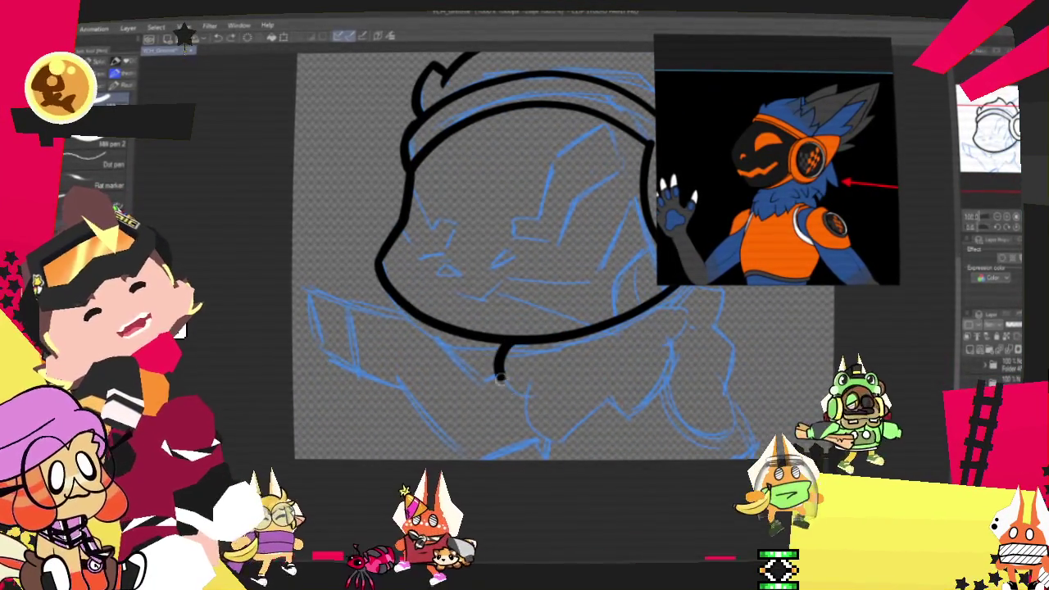
{"action": "left_click_drag", "start_coordinate": [516, 383], "coordinate": [616, 397]}
{"action": "key", "text": "ctrl+z"}
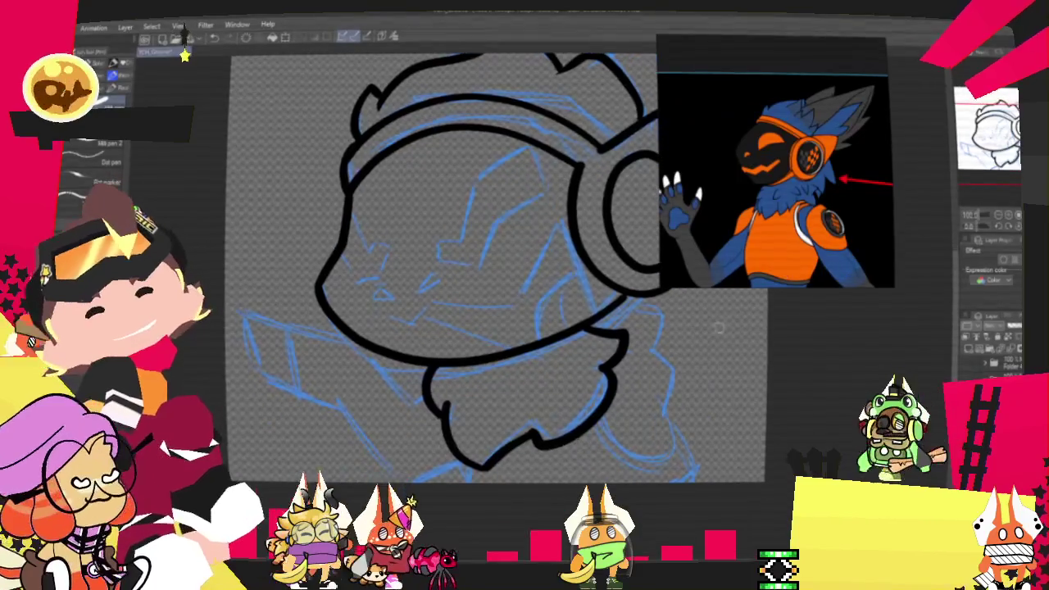
Ink another curved neck-fur tuft and a short stroke beneath the jaw.
{"action": "left_click_drag", "start_coordinate": [653, 401], "coordinate": [603, 418]}
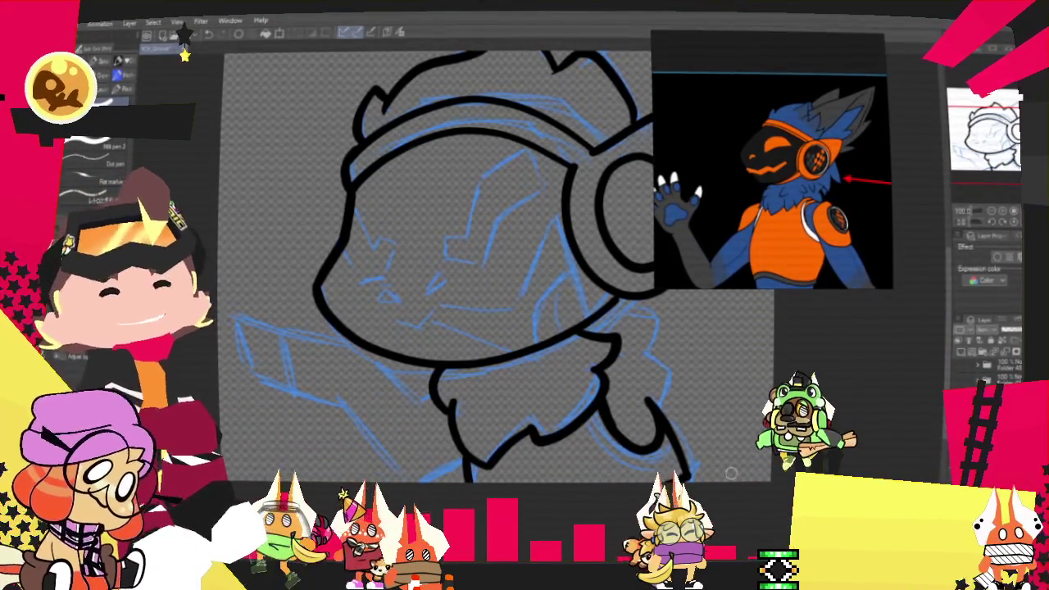
{"action": "scroll", "coordinate": [484, 262], "scroll_direction": "up", "scroll_amount": 1}
{"action": "scroll", "coordinate": [484, 270], "scroll_direction": "up", "scroll_amount": 1}
{"action": "scroll", "coordinate": [484, 270], "scroll_direction": "up", "scroll_amount": 1}
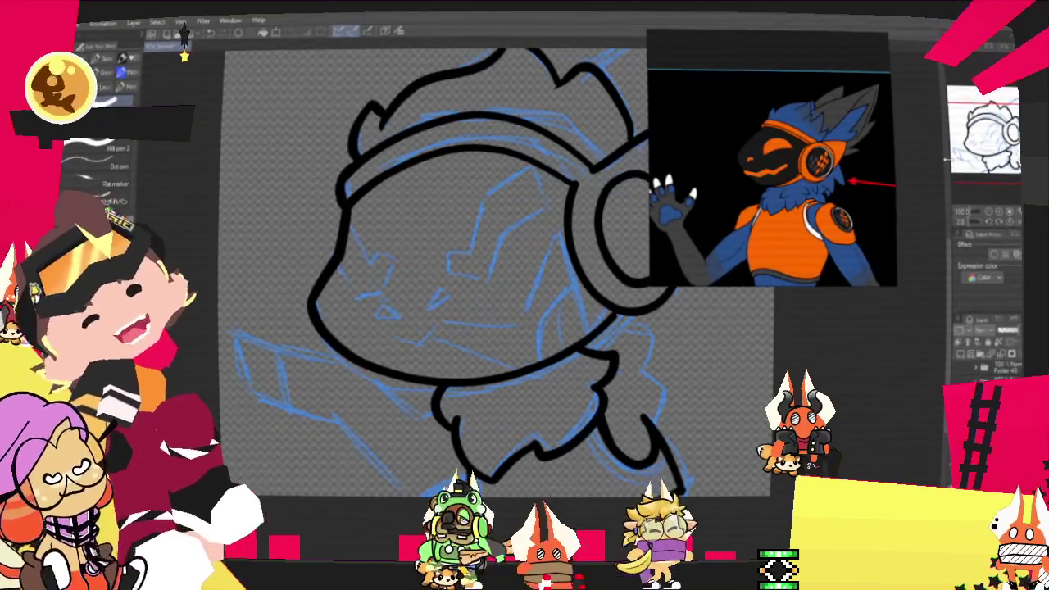
{"action": "left_click_drag", "start_coordinate": [812, 280], "coordinate": [771, 255]}
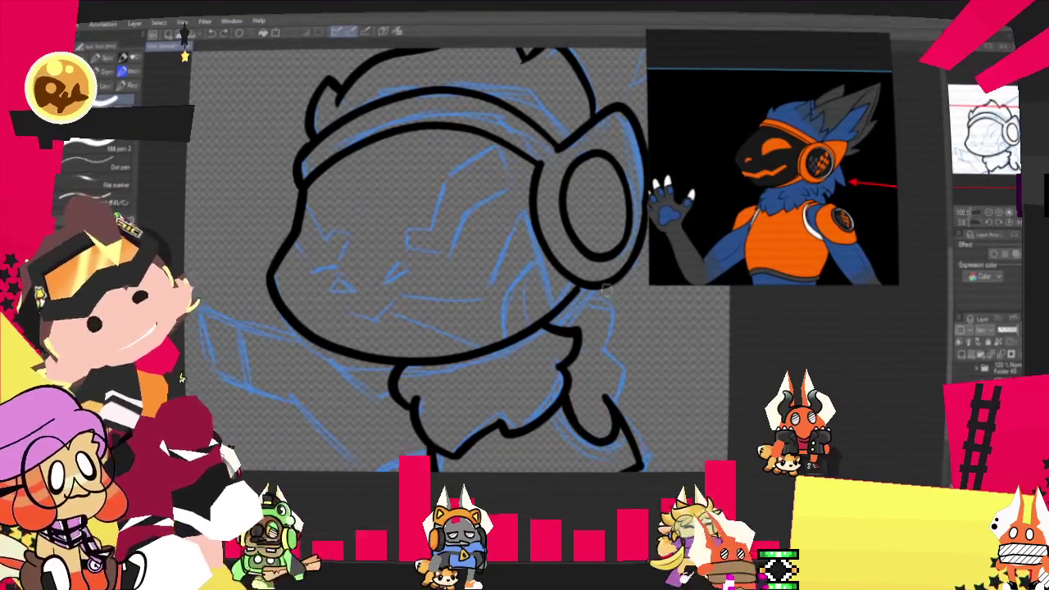
{"action": "mouse_move", "coordinate": [624, 328]}
{"action": "left_mouse_down"}
{"action": "mouse_move", "coordinate": [608, 338]}
{"action": "mouse_move", "coordinate": [629, 373]}
{"action": "left_mouse_up"}
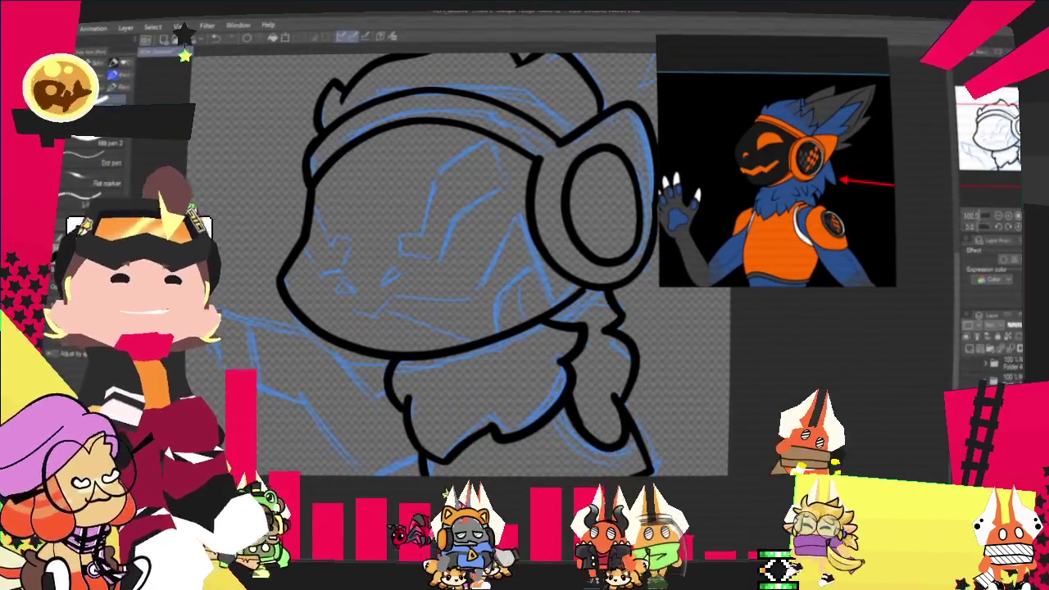
Rotate the view and ink the arm outline reaching out to the left.
{"action": "mouse_move", "coordinate": [459, 271]}
{"action": "left_mouse_down"}
{"action": "mouse_move", "coordinate": [508, 311]}
{"action": "mouse_move", "coordinate": [443, 286]}
{"action": "left_mouse_up"}
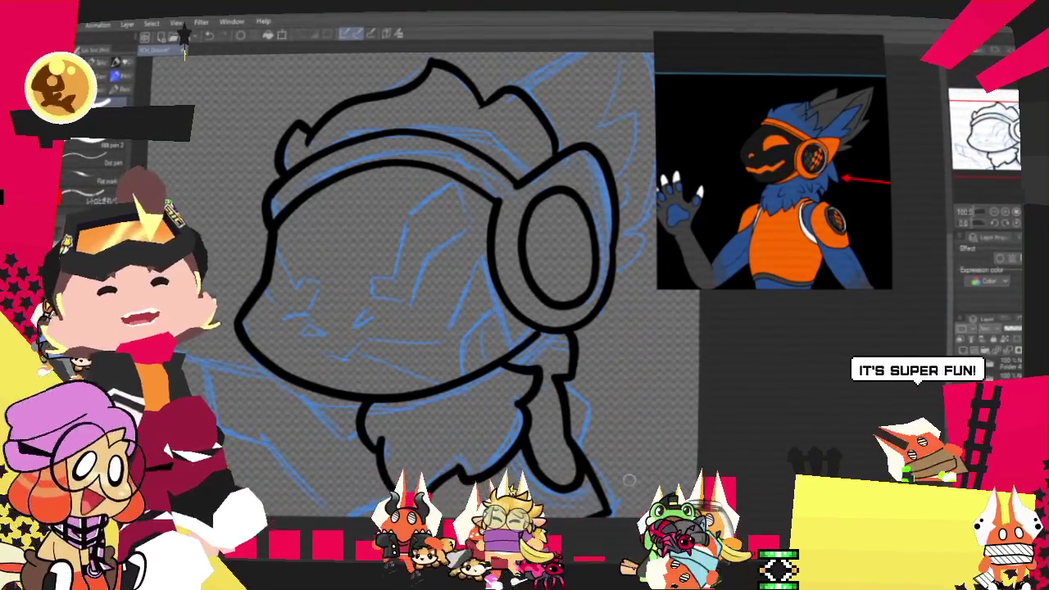
{"action": "mouse_move", "coordinate": [629, 480]}
{"action": "left_mouse_down"}
{"action": "mouse_move", "coordinate": [745, 474]}
{"action": "mouse_move", "coordinate": [812, 444]}
{"action": "left_mouse_up"}
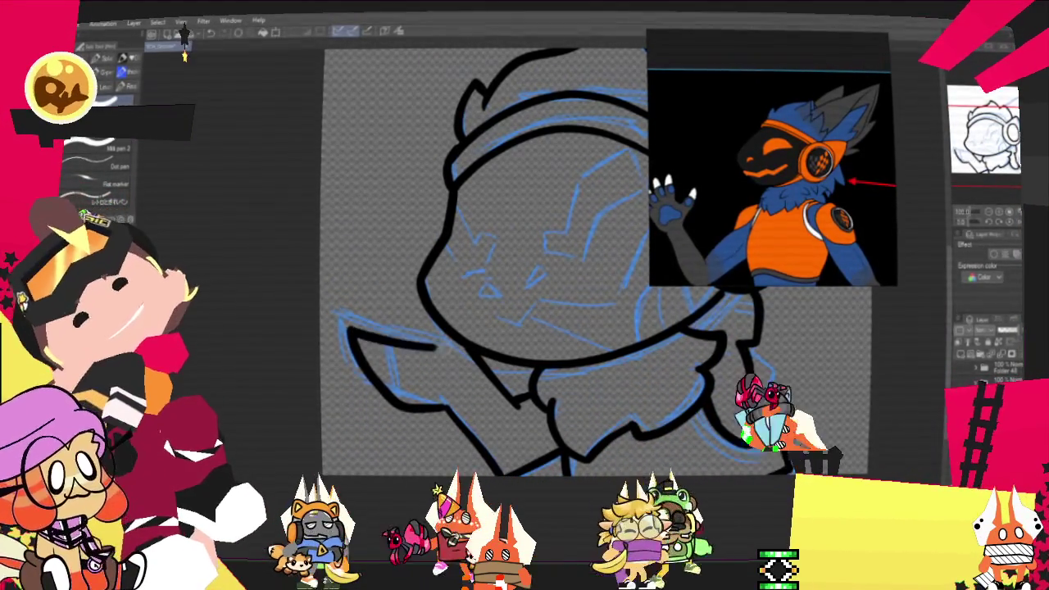
{"action": "left_click_drag", "start_coordinate": [346, 329], "coordinate": [450, 342]}
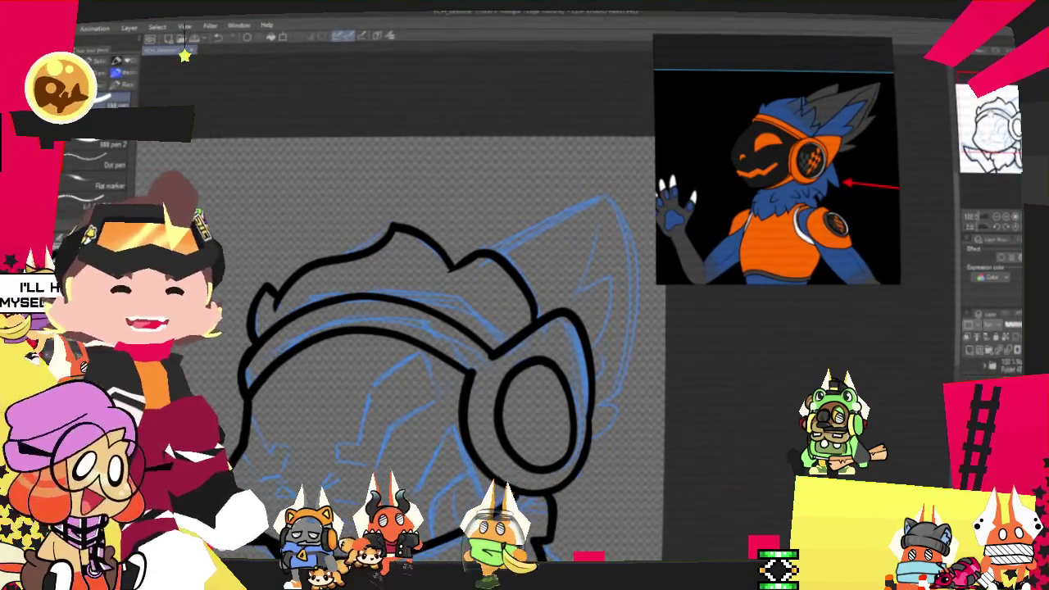
Zoom in on the ear and remove the stray hook at the line end.
{"action": "scroll", "coordinate": [401, 360], "scroll_direction": "up", "scroll_amount": 3}
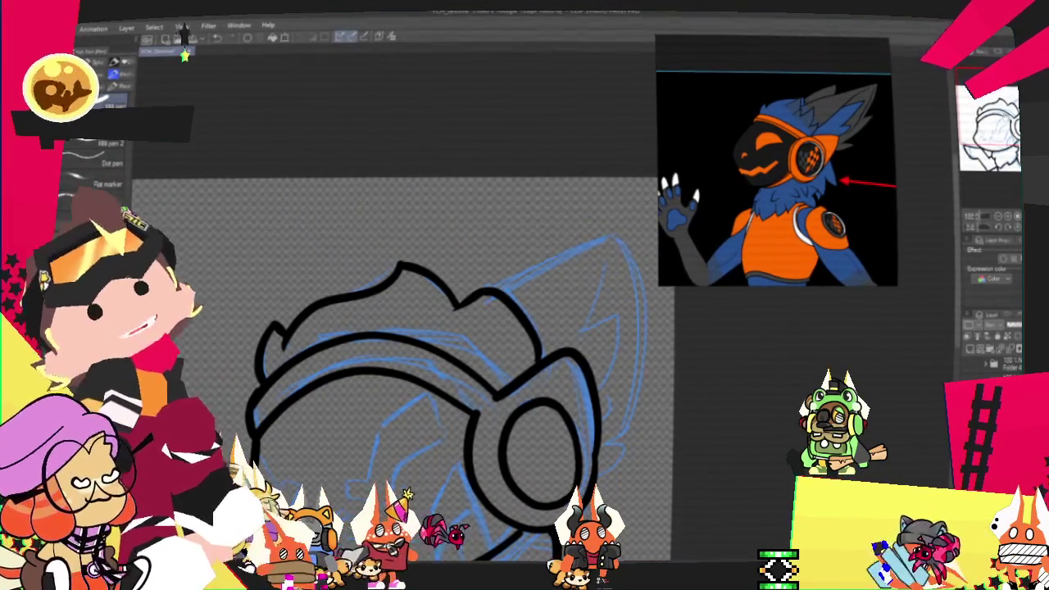
{"action": "scroll", "coordinate": [401, 361], "scroll_direction": "down", "scroll_amount": 1}
{"action": "scroll", "coordinate": [394, 361], "scroll_direction": "down", "scroll_amount": 1}
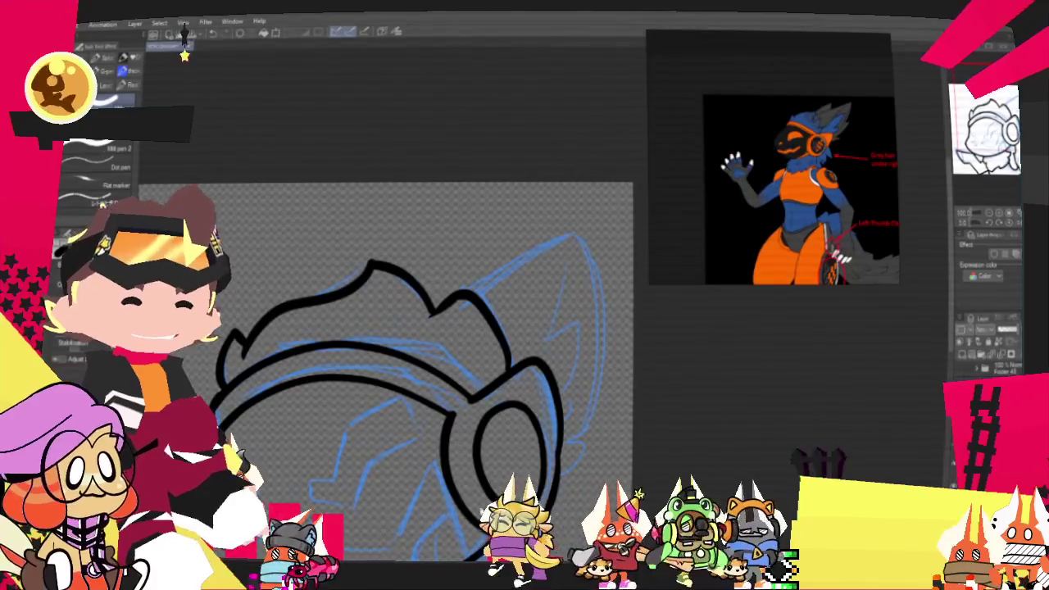
{"action": "scroll", "coordinate": [505, 277], "scroll_direction": "up", "scroll_amount": 2}
{"action": "scroll", "coordinate": [493, 334], "scroll_direction": "up", "scroll_amount": 2}
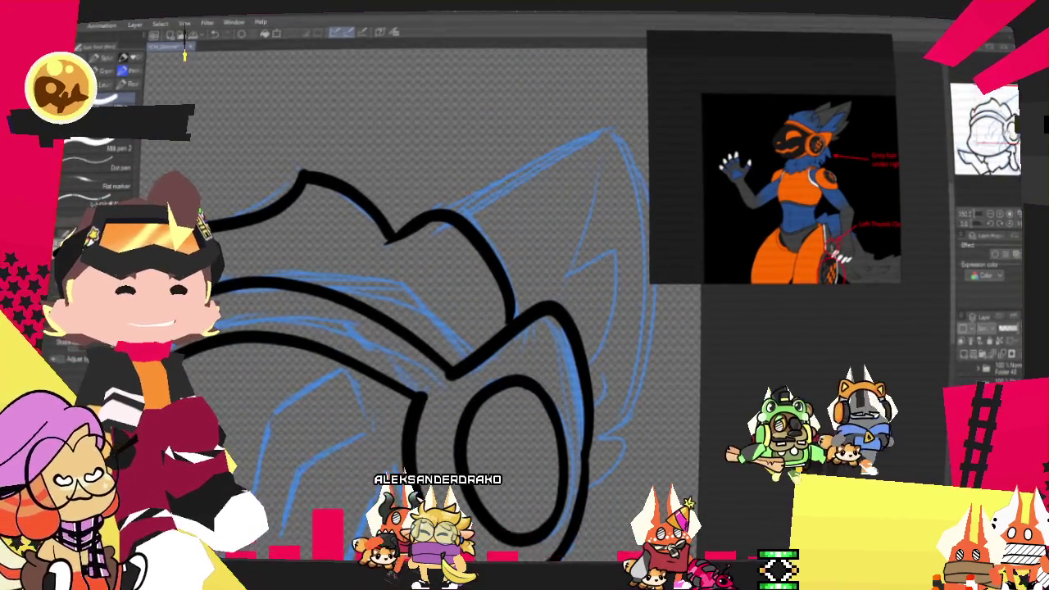
{"action": "left_click_drag", "start_coordinate": [805, 259], "coordinate": [747, 215]}
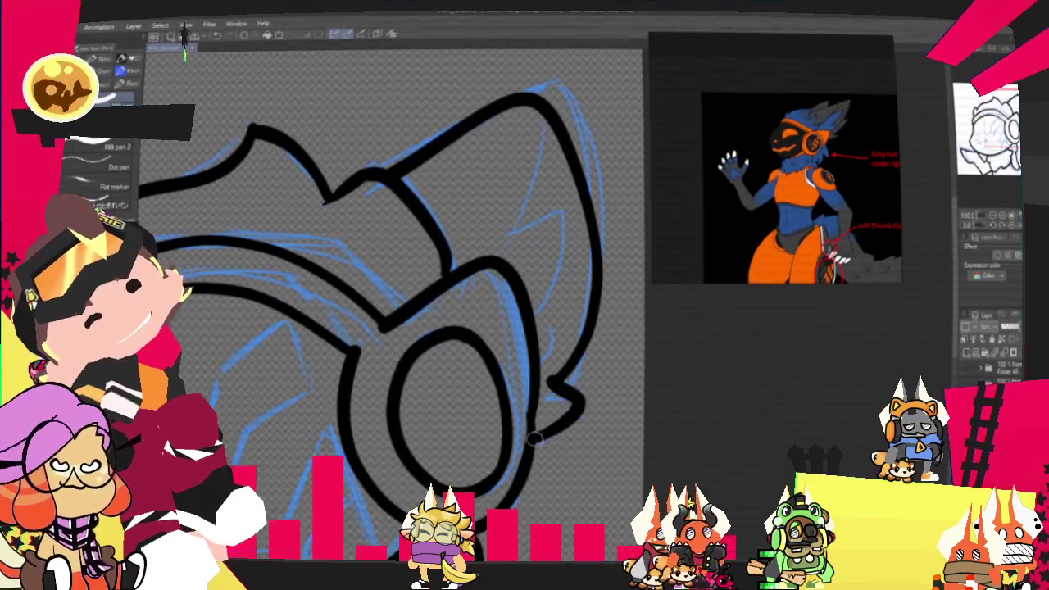
{"action": "key", "text": "ctrl+z"}
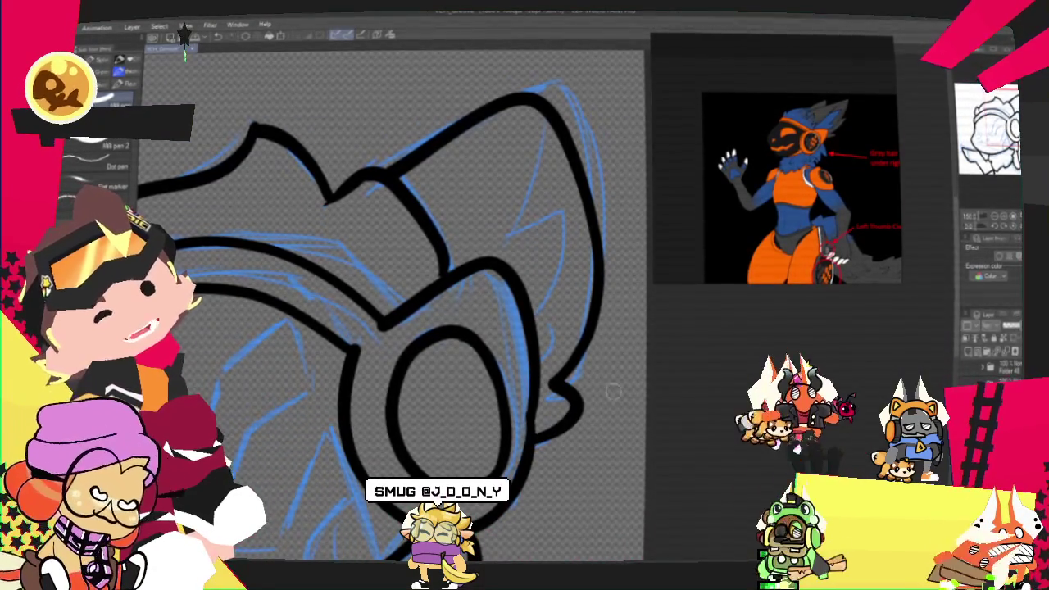
Ink a diagonal inner-ear line and a curved contour inside the ear.
{"action": "left_click_drag", "start_coordinate": [536, 148], "coordinate": [446, 246]}
{"action": "key", "text": "ctrl+z"}
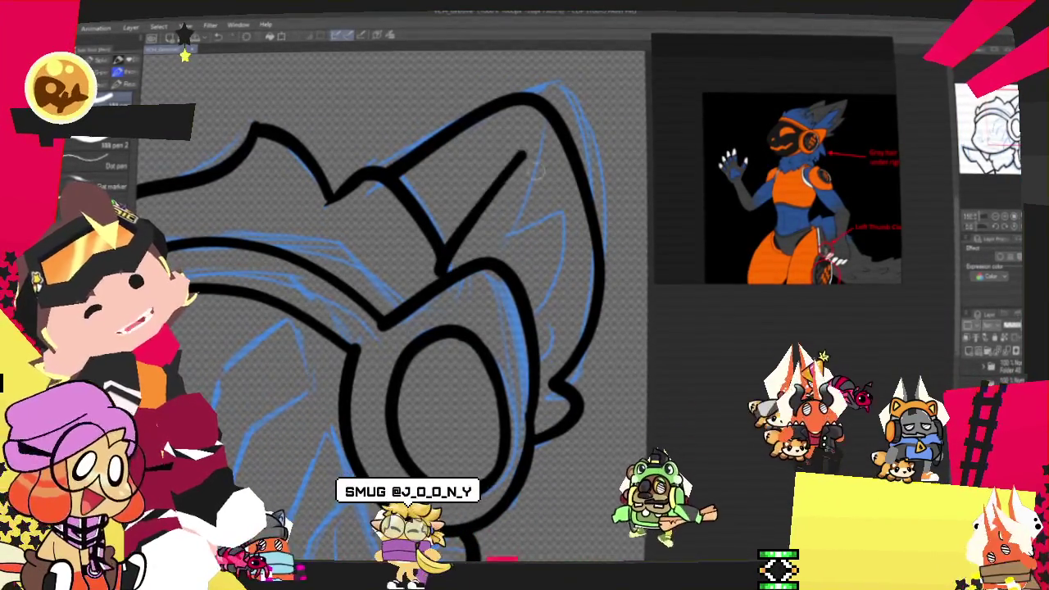
{"action": "left_click_drag", "start_coordinate": [534, 143], "coordinate": [491, 201]}
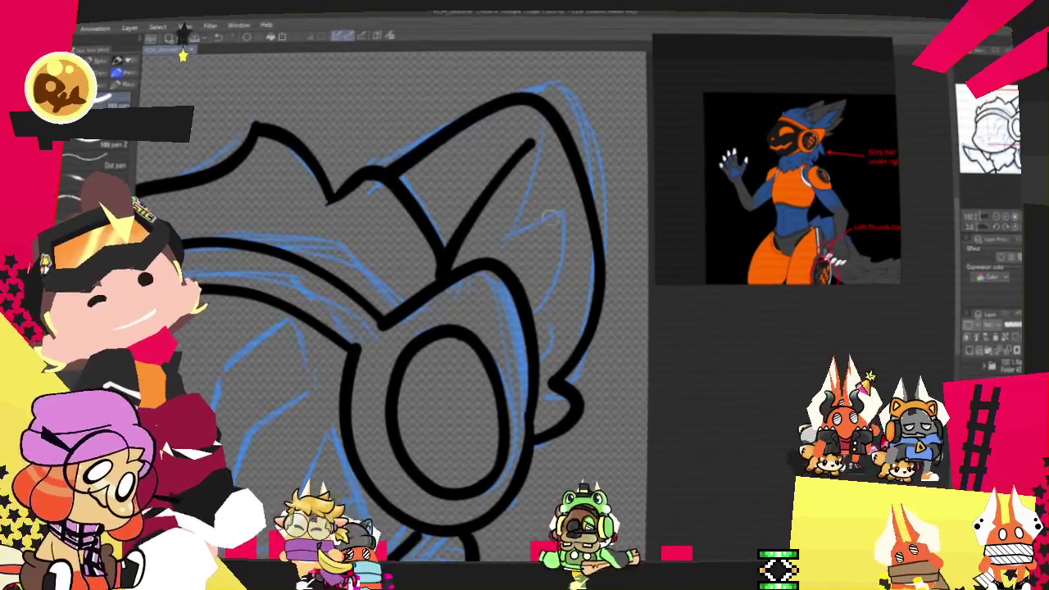
{"action": "key", "text": "ctrl+z"}
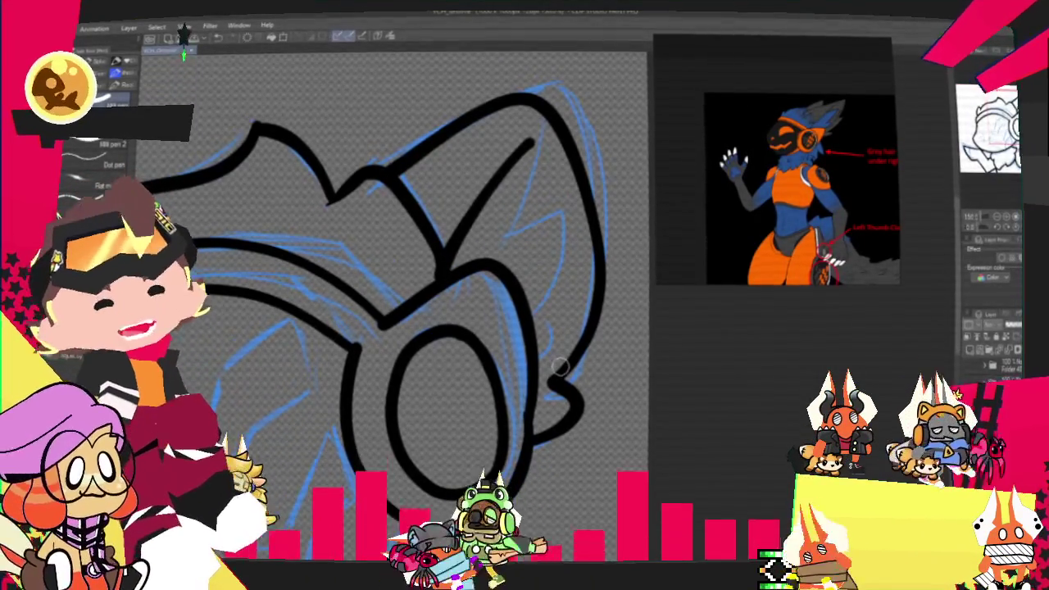
{"action": "left_click_drag", "start_coordinate": [520, 140], "coordinate": [443, 246]}
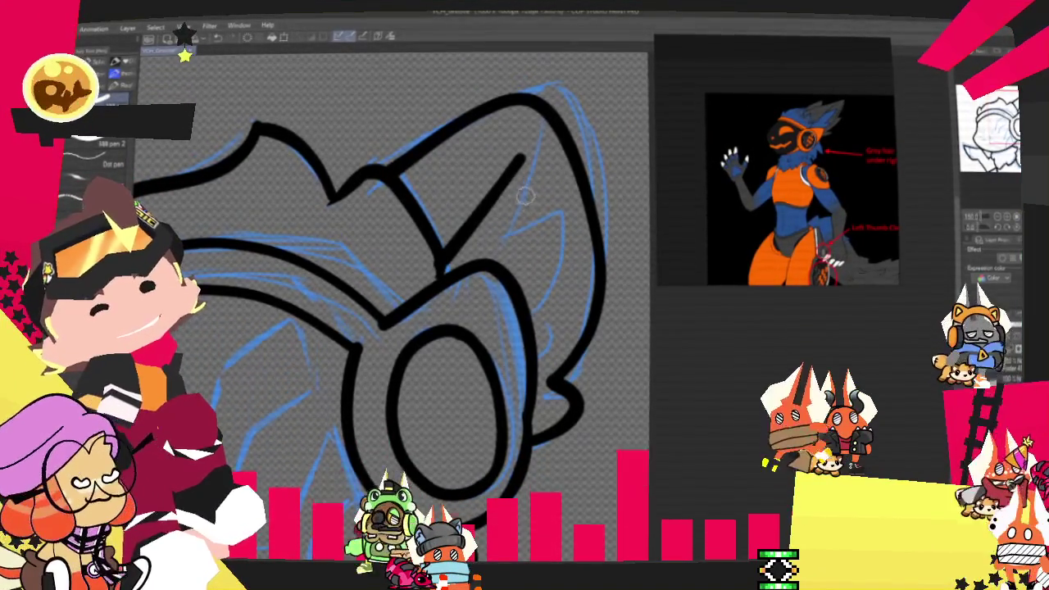
{"action": "left_click_drag", "start_coordinate": [482, 218], "coordinate": [545, 283]}
{"action": "left_click_drag", "start_coordinate": [478, 217], "coordinate": [549, 318]}
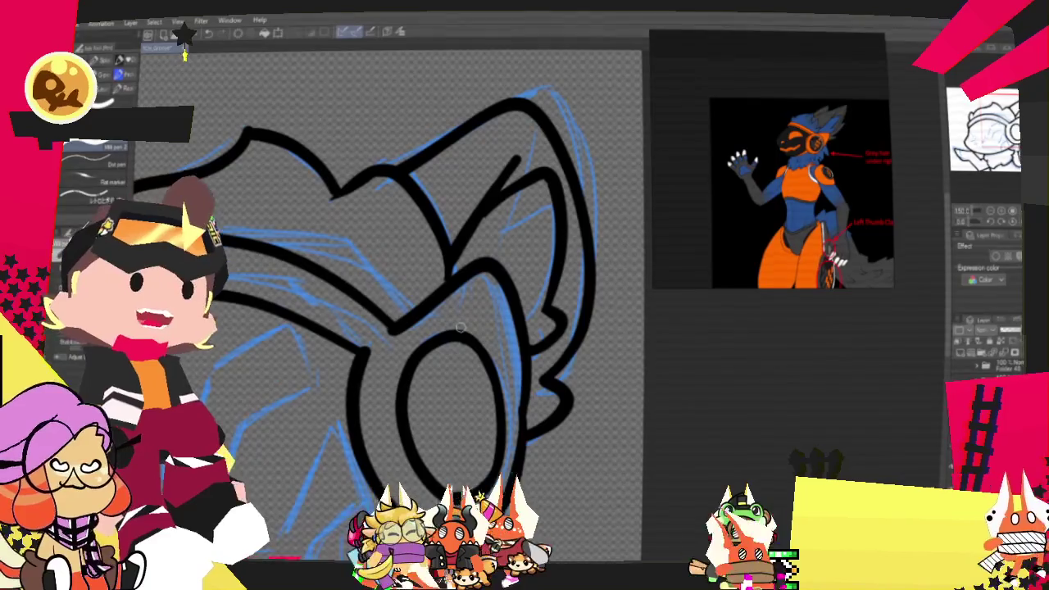
Zoom out and back in, then shift the view to frame the head.
{"action": "scroll", "coordinate": [460, 327], "scroll_direction": "down", "scroll_amount": 2}
{"action": "scroll", "coordinate": [443, 336], "scroll_direction": "down", "scroll_amount": 2}
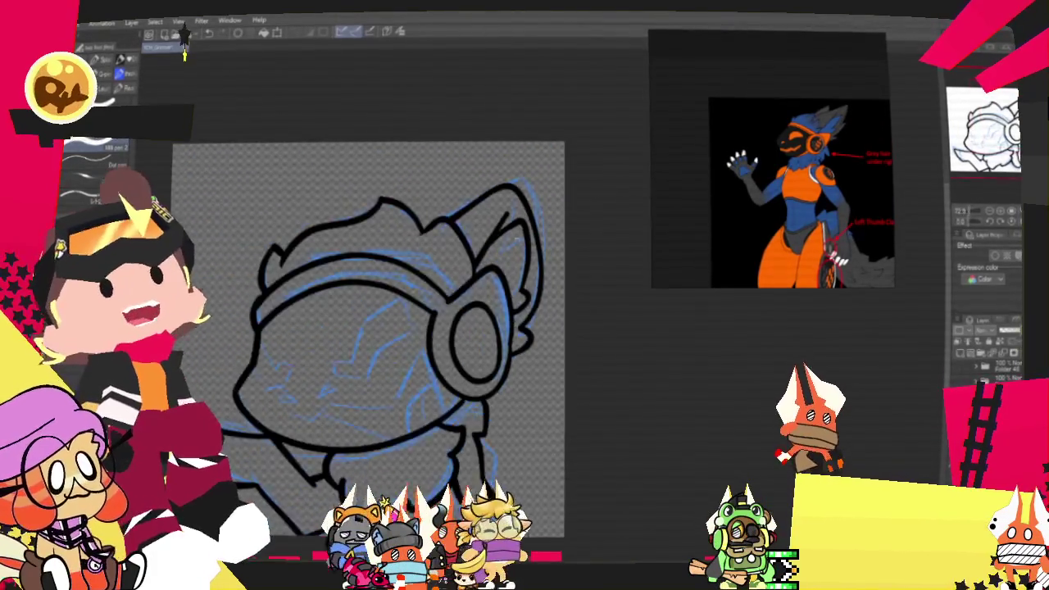
{"action": "scroll", "coordinate": [390, 348], "scroll_direction": "down", "scroll_amount": 2}
{"action": "scroll", "coordinate": [389, 347], "scroll_direction": "up", "scroll_amount": 2}
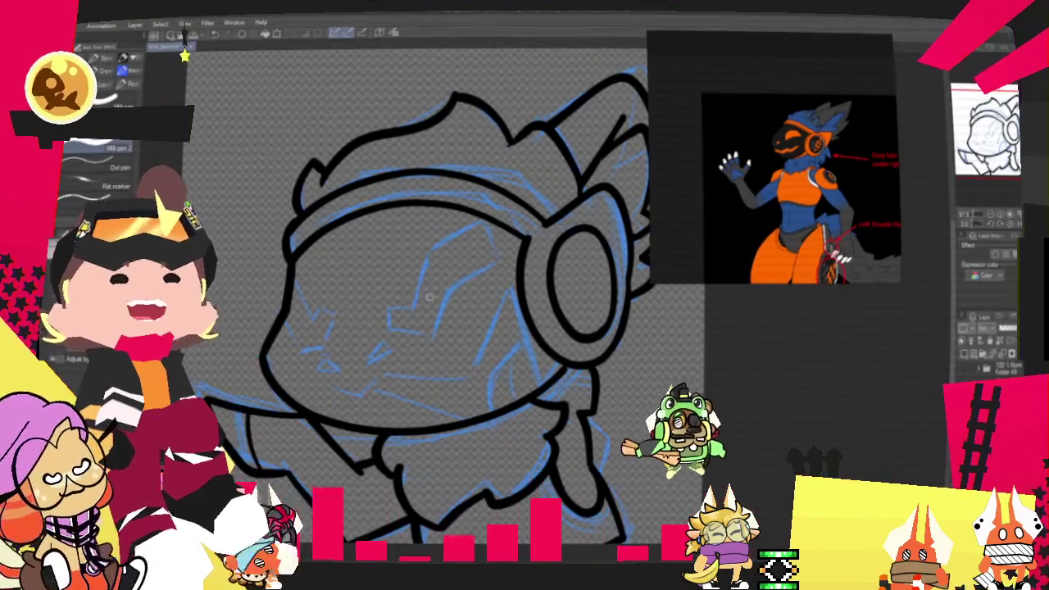
{"action": "scroll", "coordinate": [453, 301], "scroll_direction": "down", "scroll_amount": 3}
{"action": "scroll", "coordinate": [388, 376], "scroll_direction": "up", "scroll_amount": 4}
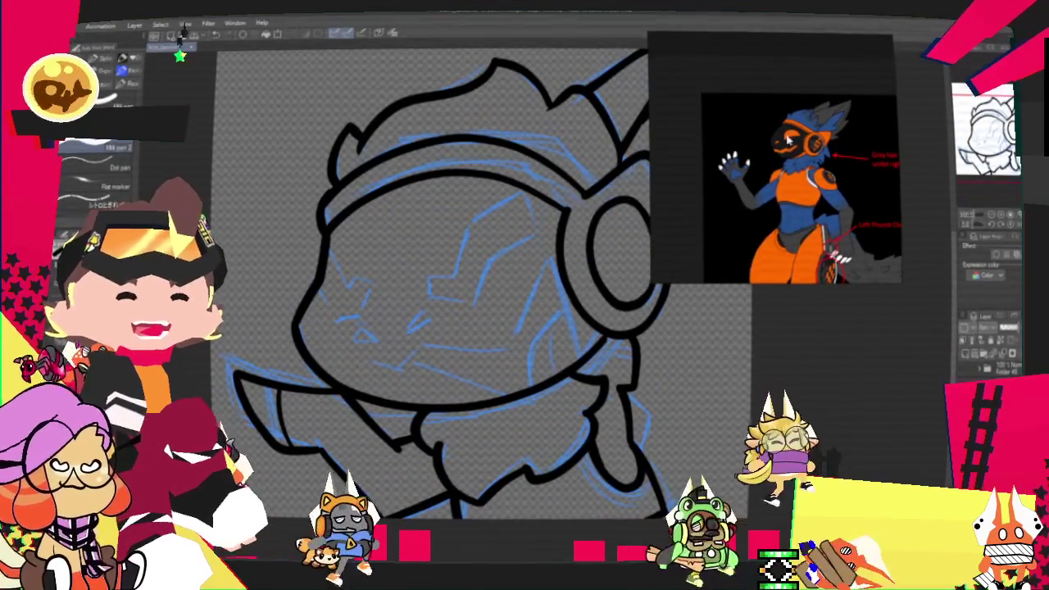
{"action": "key", "text": "ctrl+minus"}
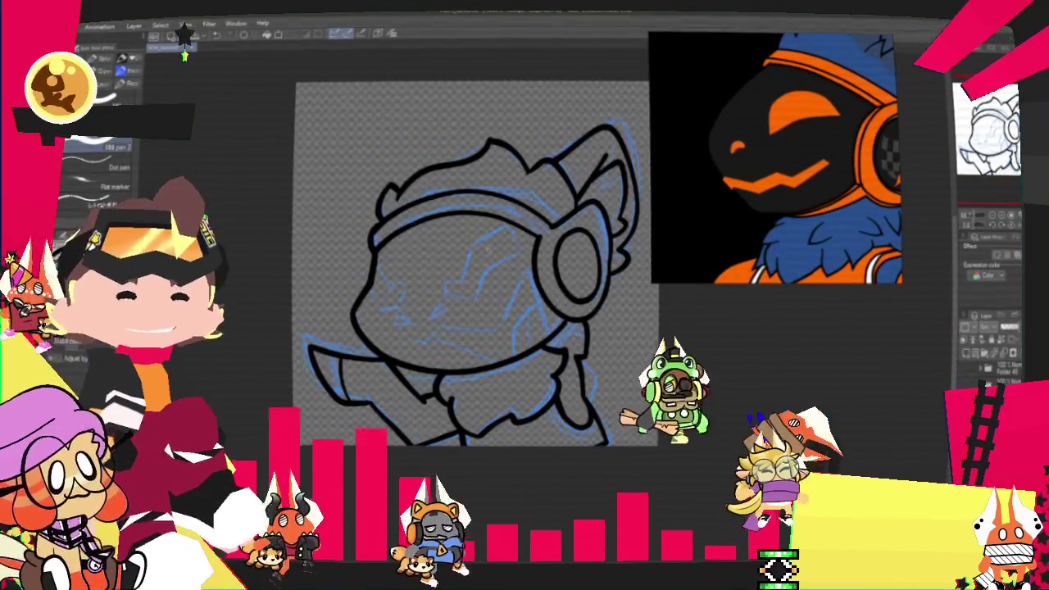
{"action": "key", "text": "ctrl+plus"}
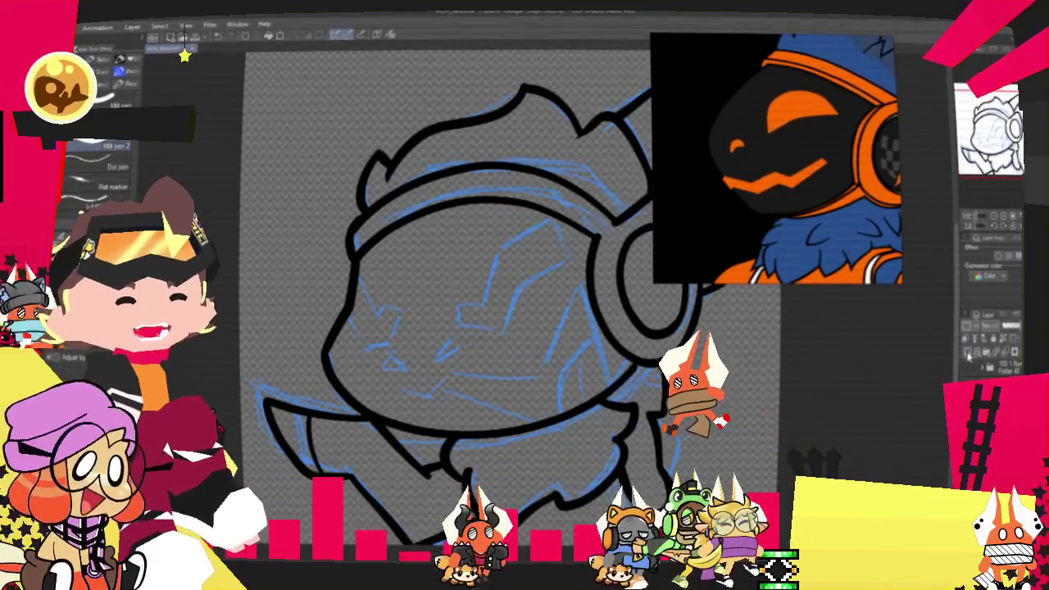
{"action": "scroll", "coordinate": [593, 443], "scroll_direction": "down", "scroll_amount": 3}
{"action": "scroll", "coordinate": [533, 355], "scroll_direction": "up", "scroll_amount": 4}
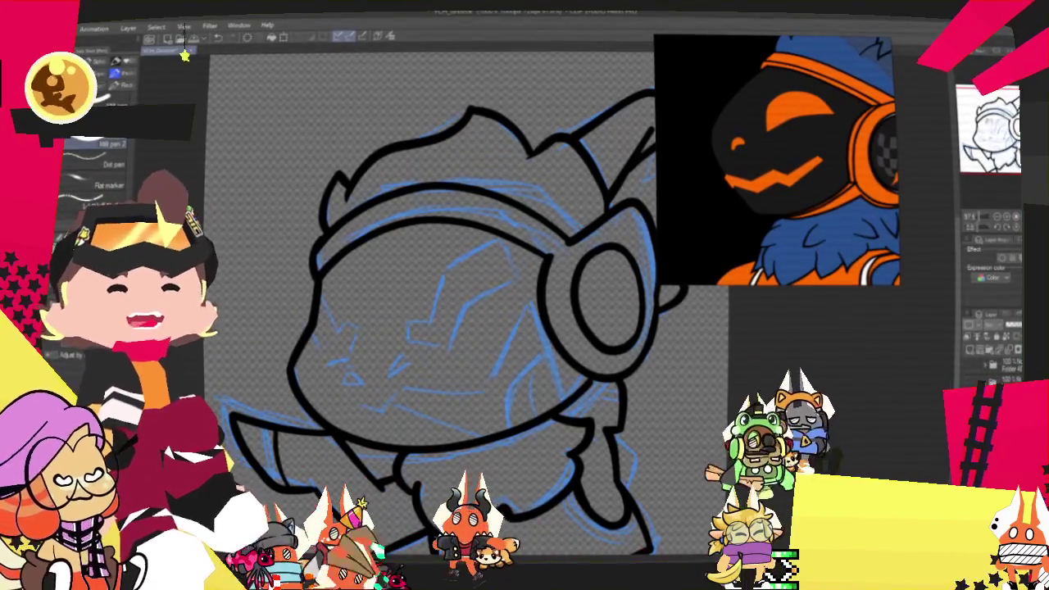
{"action": "left_click_drag", "start_coordinate": [388, 155], "coordinate": [340, 163]}
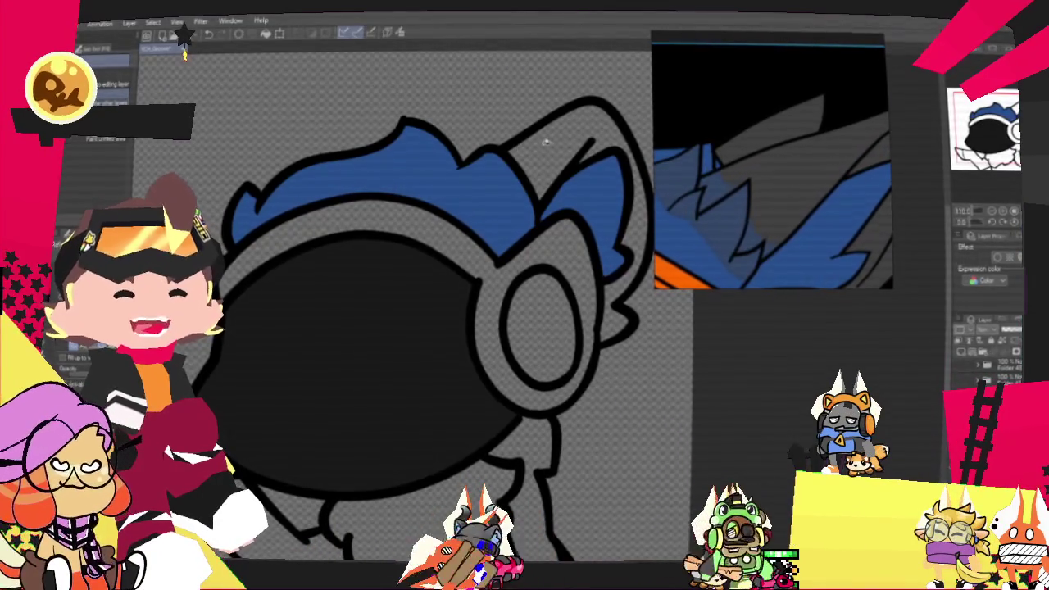
Fill the headphone strap and ring orange and the ring centre black.
{"action": "scroll", "coordinate": [543, 140], "scroll_direction": "down", "scroll_amount": 3}
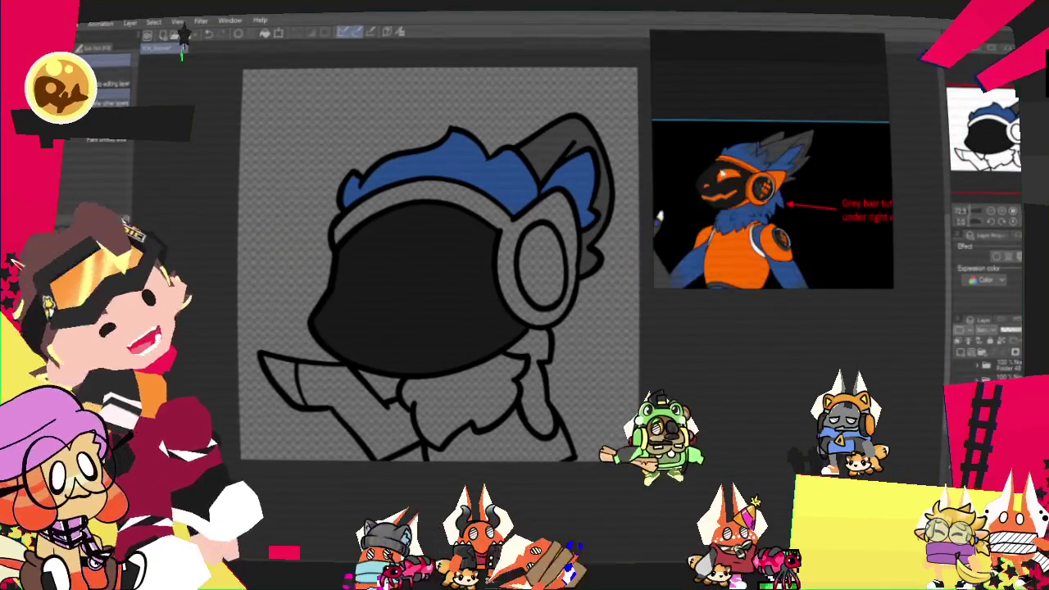
{"action": "scroll", "coordinate": [729, 178], "scroll_direction": "up", "scroll_amount": 3}
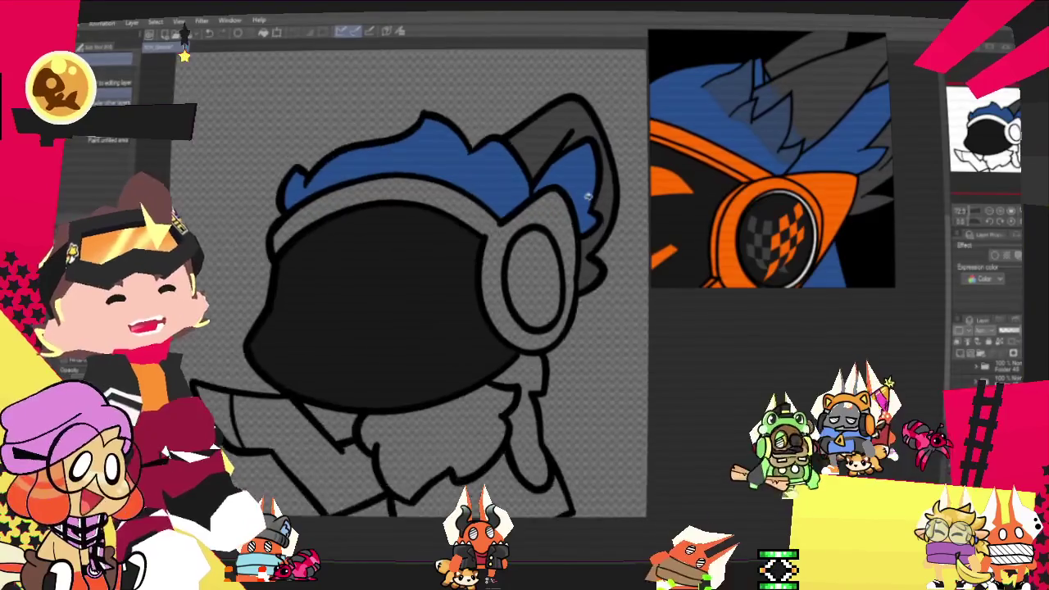
{"action": "left_click", "coordinate": [508, 263]}
{"action": "scroll", "coordinate": [478, 285], "scroll_direction": "up", "scroll_amount": 1}
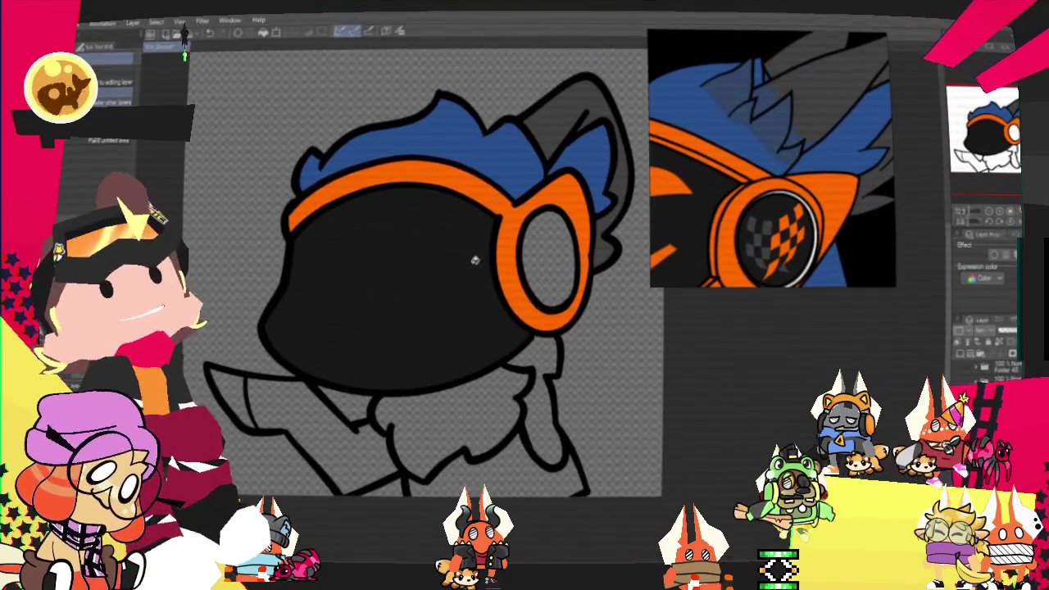
{"action": "left_click", "coordinate": [557, 242]}
Fill the neck, chest fur and lower-left neck blue, and the body orange.
{"action": "scroll", "coordinate": [524, 188], "scroll_direction": "down", "scroll_amount": 2}
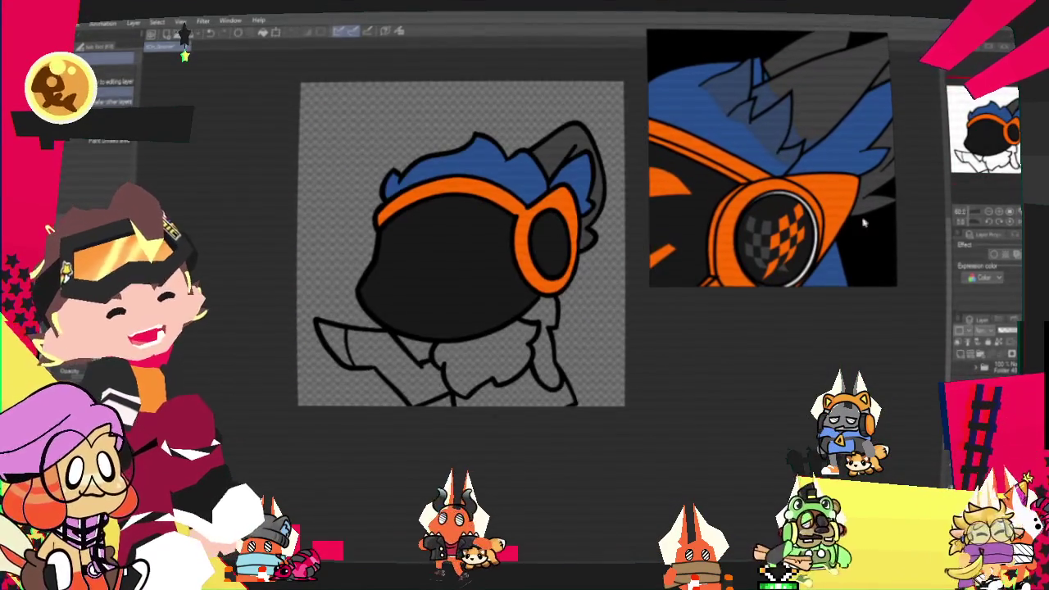
{"action": "scroll", "coordinate": [557, 315], "scroll_direction": "up", "scroll_amount": 1}
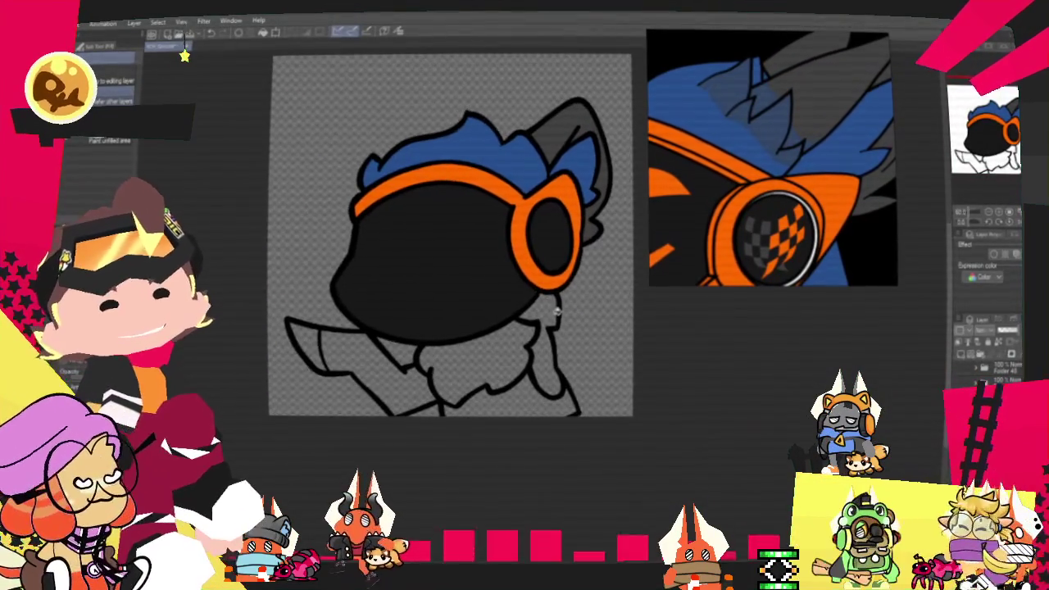
{"action": "left_click", "coordinate": [543, 344]}
{"action": "left_click", "coordinate": [511, 388]}
{"action": "scroll", "coordinate": [508, 393], "scroll_direction": "up", "scroll_amount": 1}
{"action": "scroll", "coordinate": [500, 394], "scroll_direction": "up", "scroll_amount": 1}
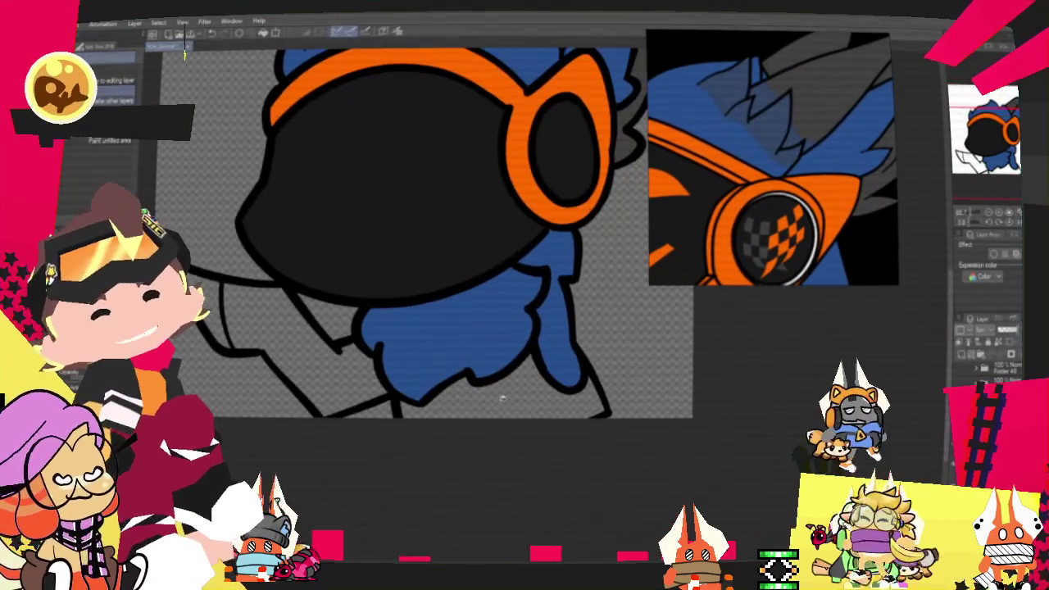
{"action": "left_click", "coordinate": [327, 364]}
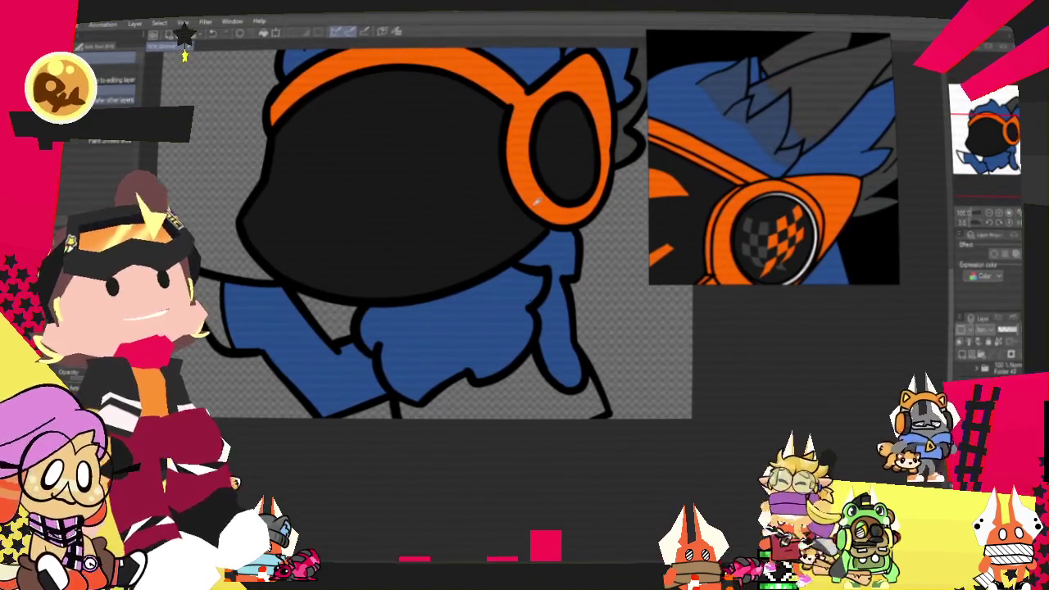
{"action": "left_click", "coordinate": [500, 395]}
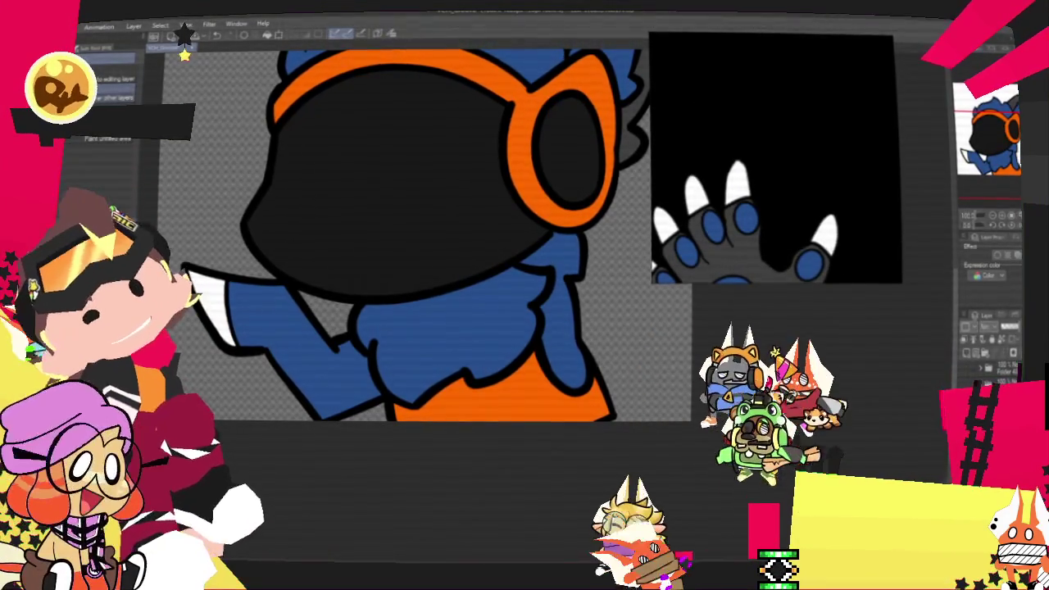
Auto-select the arm region and erase the blue inside it so the arm shows grey.
{"action": "left_click", "coordinate": [302, 361]}
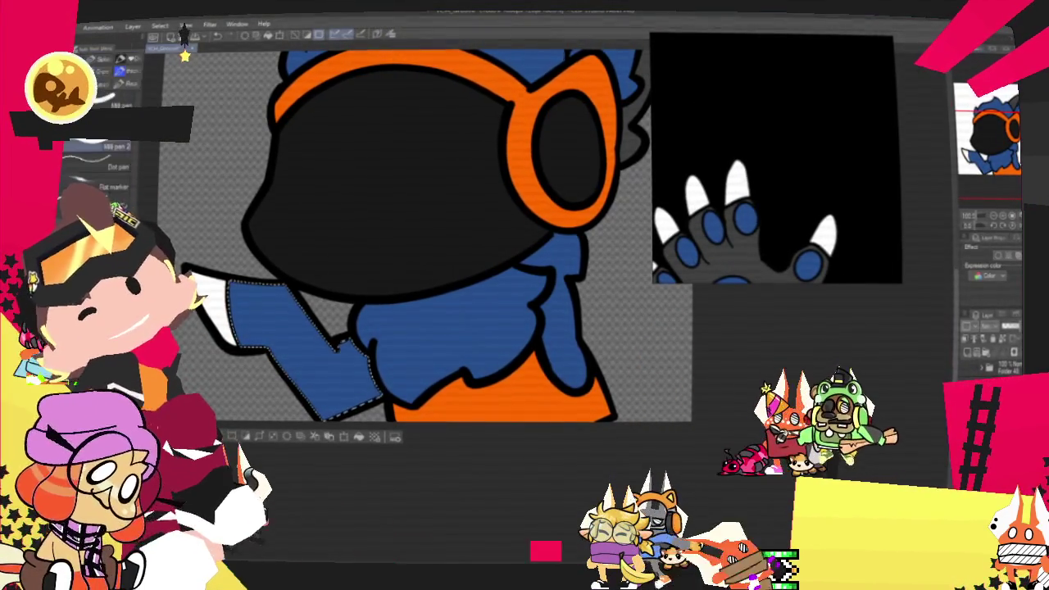
{"action": "left_click_drag", "start_coordinate": [335, 354], "coordinate": [252, 300]}
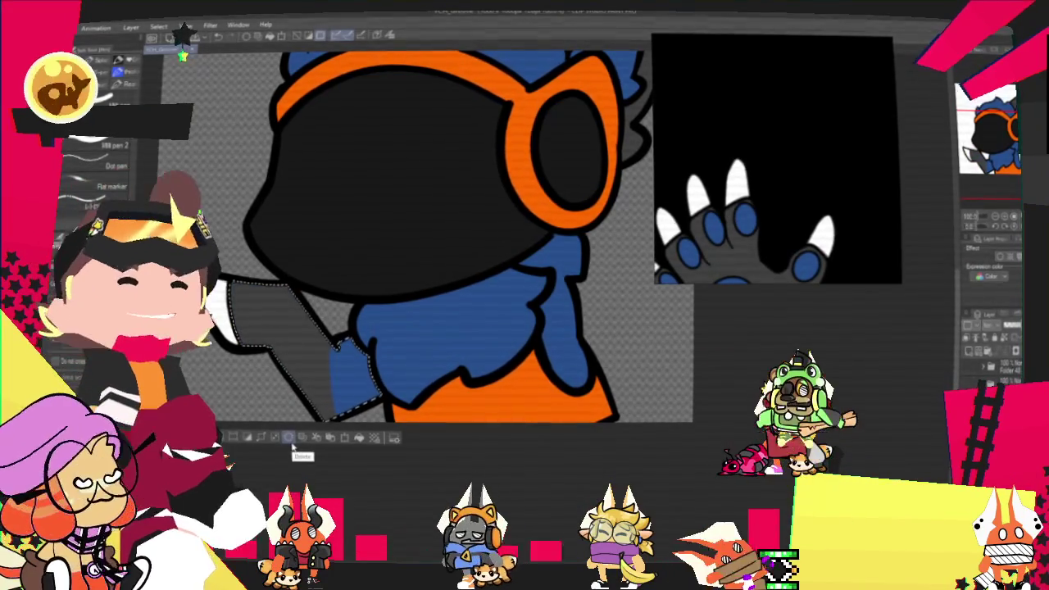
{"action": "scroll", "coordinate": [600, 328], "scroll_direction": "down", "scroll_amount": 1}
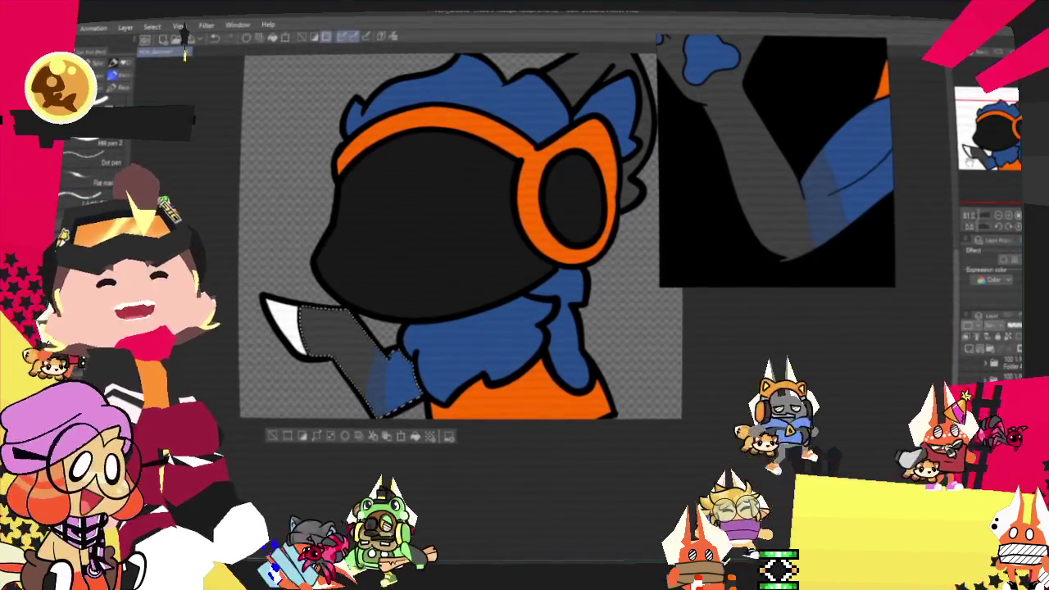
Paste the Neteye character sheet and a fox image into the reference window, then refit the canvas.
{"action": "scroll", "coordinate": [782, 162], "scroll_direction": "down", "scroll_amount": 3}
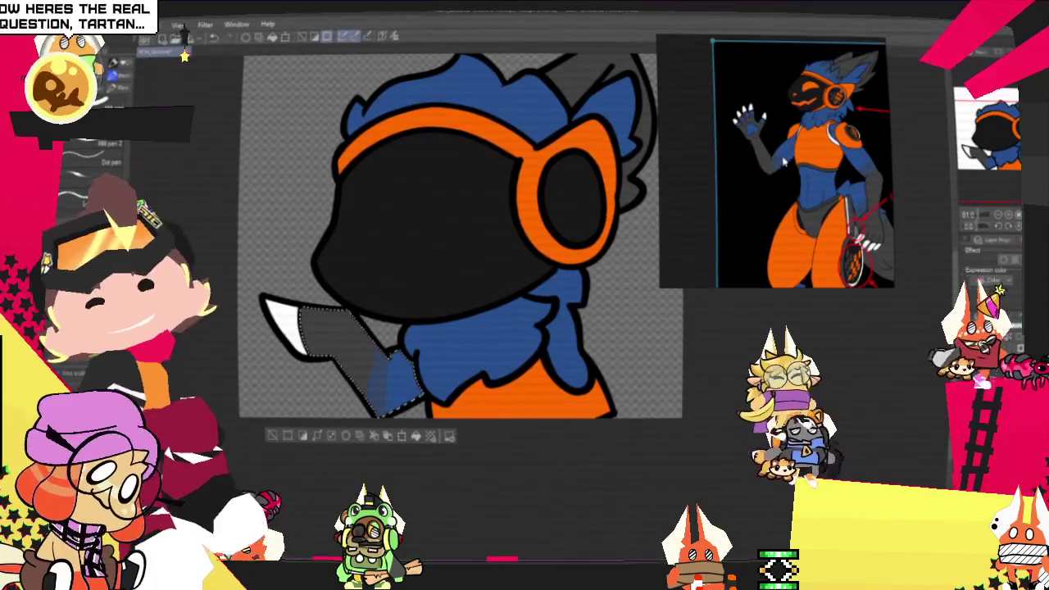
{"action": "scroll", "coordinate": [783, 161], "scroll_direction": "down", "scroll_amount": 2}
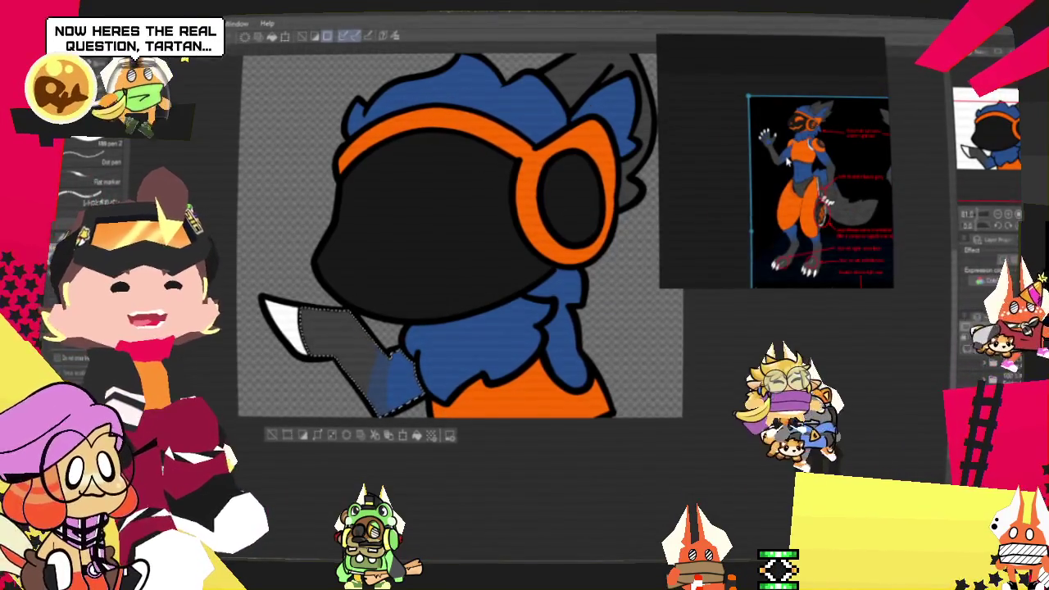
{"action": "scroll", "coordinate": [789, 160], "scroll_direction": "down", "scroll_amount": 2}
{"action": "scroll", "coordinate": [803, 164], "scroll_direction": "down", "scroll_amount": 3}
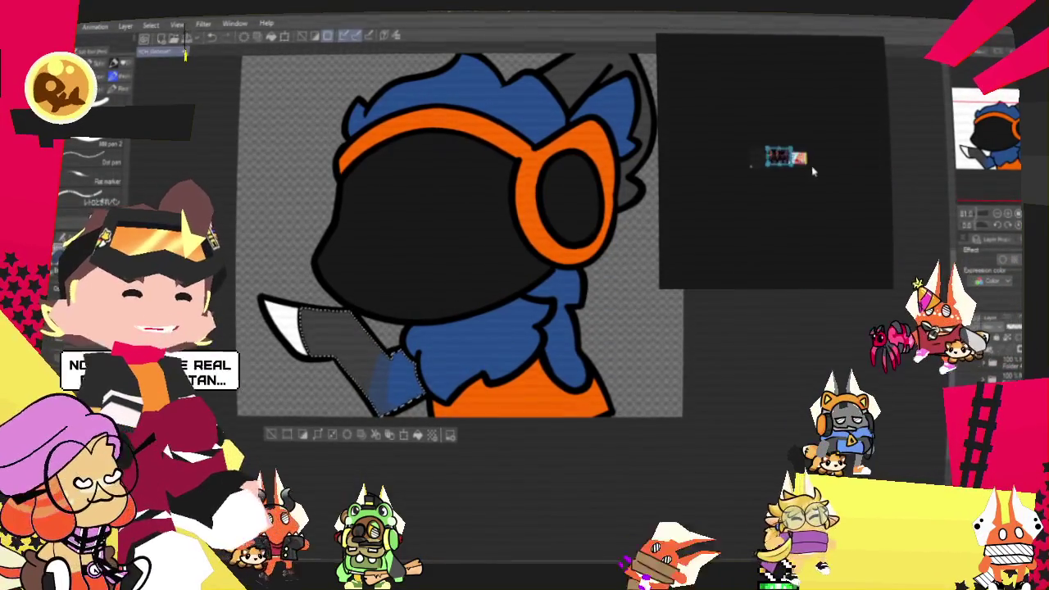
{"action": "scroll", "coordinate": [813, 170], "scroll_direction": "up", "scroll_amount": 5}
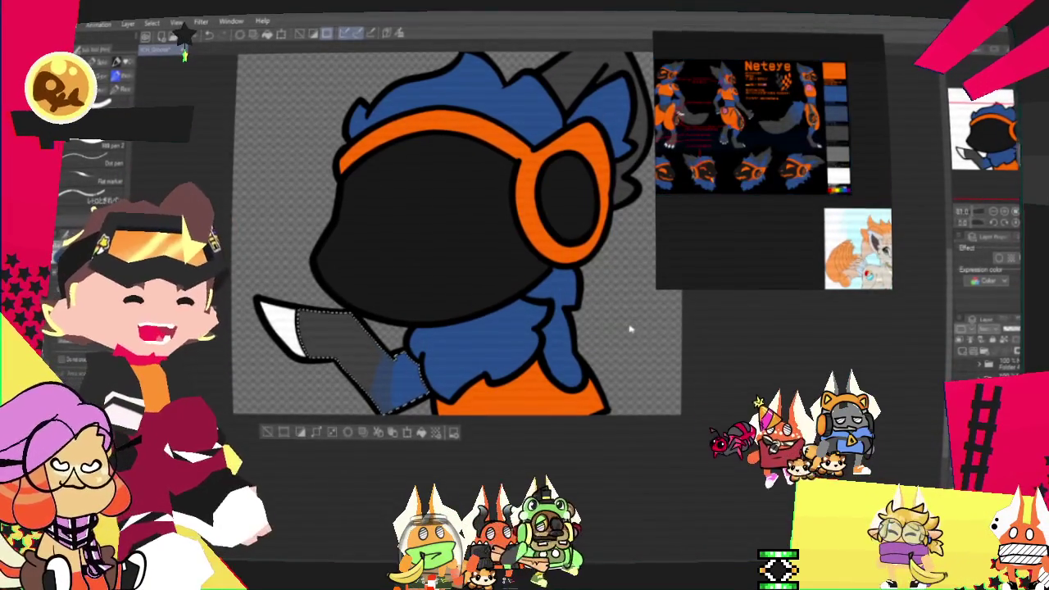
{"action": "key", "text": "ctrl+v"}
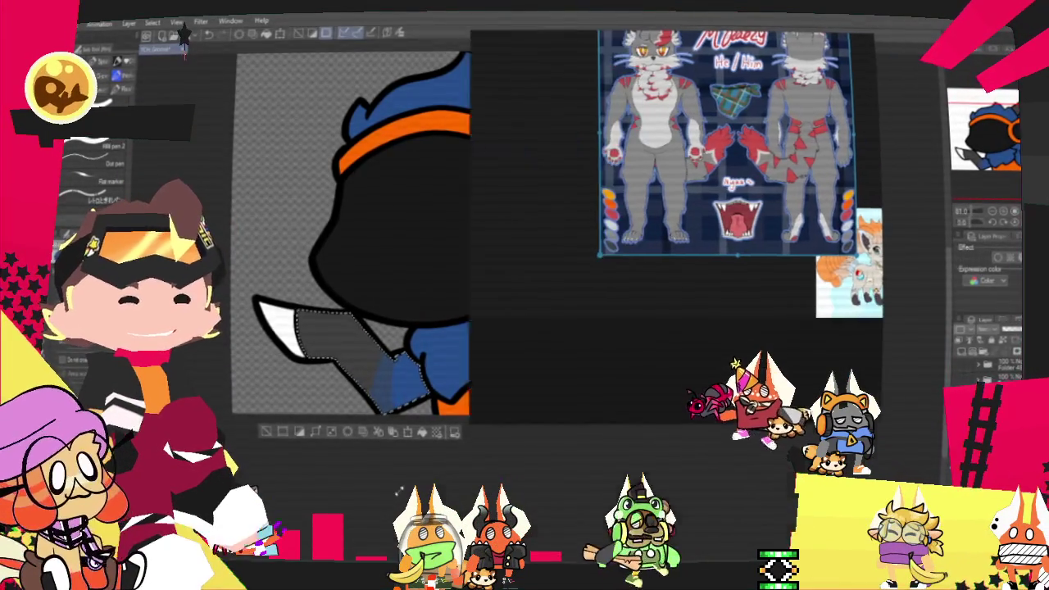
{"action": "scroll", "coordinate": [554, 295], "scroll_direction": "up", "scroll_amount": 5}
{"action": "scroll", "coordinate": [547, 299], "scroll_direction": "up", "scroll_amount": 3}
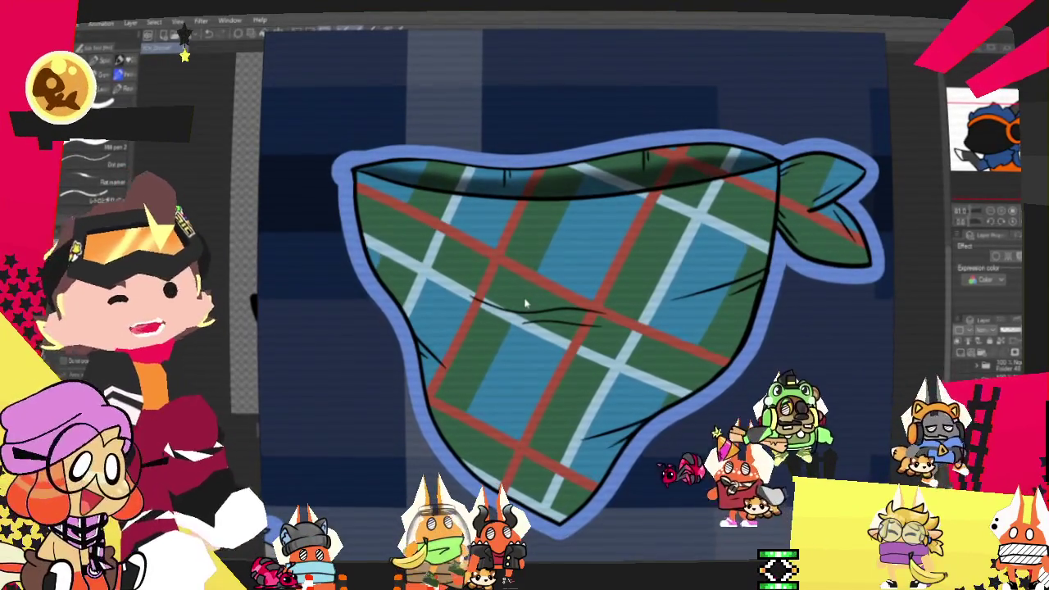
{"action": "scroll", "coordinate": [526, 305], "scroll_direction": "down", "scroll_amount": 2}
{"action": "scroll", "coordinate": [526, 304], "scroll_direction": "down", "scroll_amount": 4}
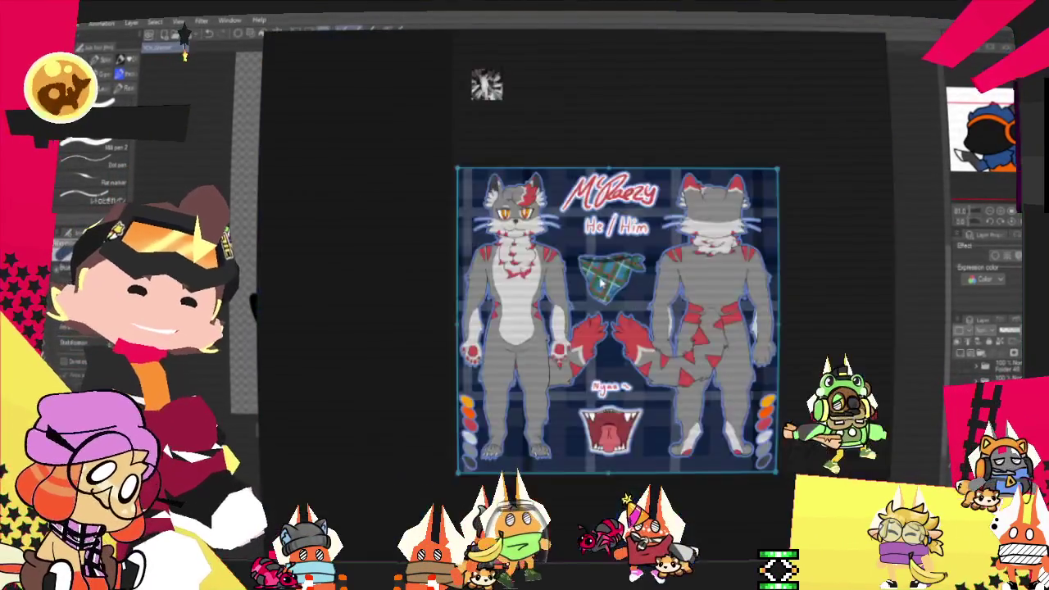
{"action": "scroll", "coordinate": [491, 344], "scroll_direction": "down", "scroll_amount": 4}
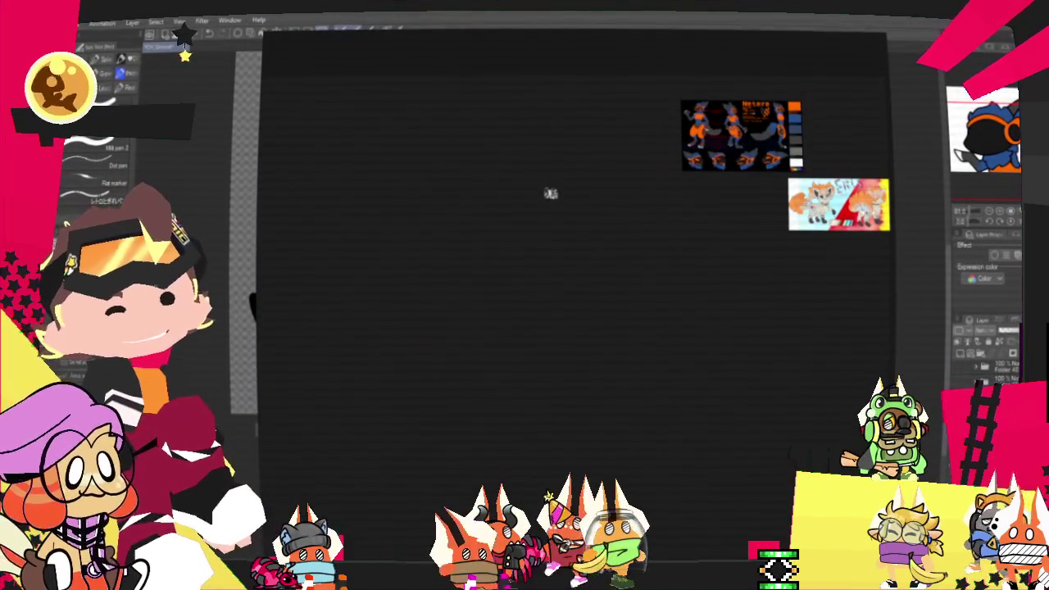
{"action": "key", "text": "ctrl+0"}
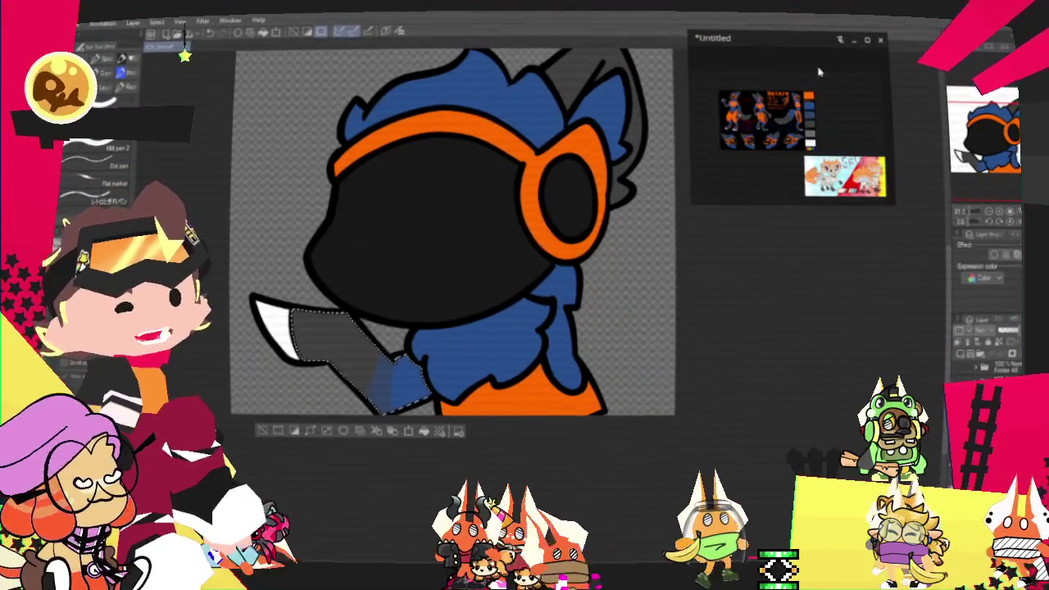
Zoom the reference view in on the checkered orange-and-black headphone cup.
{"action": "scroll", "coordinate": [817, 72], "scroll_direction": "up", "scroll_amount": 3}
{"action": "scroll", "coordinate": [787, 90], "scroll_direction": "down", "scroll_amount": 1}
{"action": "scroll", "coordinate": [754, 90], "scroll_direction": "up", "scroll_amount": 2}
{"action": "scroll", "coordinate": [729, 86], "scroll_direction": "up", "scroll_amount": 2}
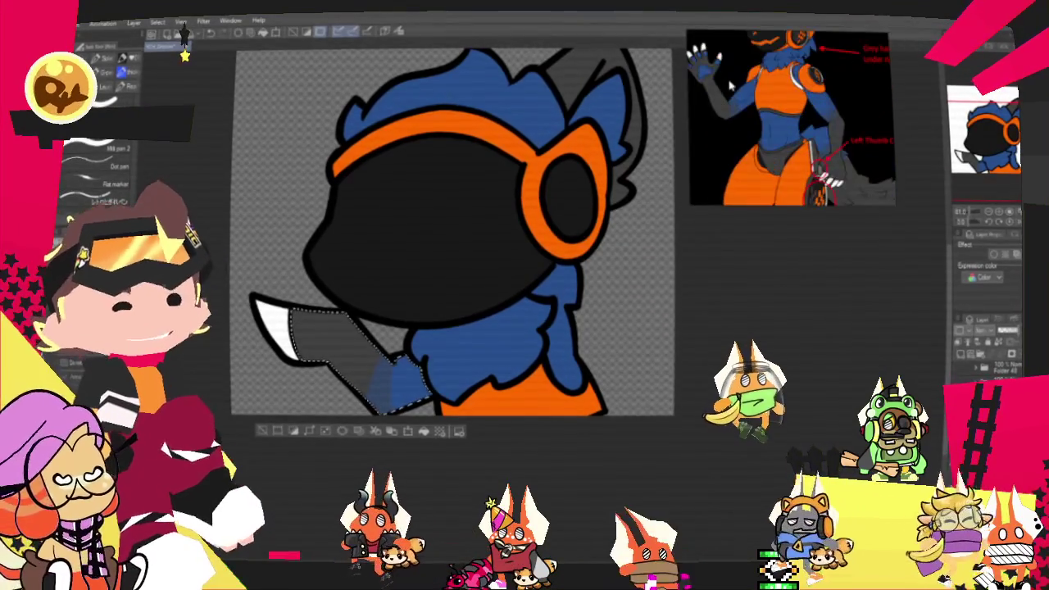
{"action": "scroll", "coordinate": [730, 85], "scroll_direction": "down", "scroll_amount": 2}
{"action": "scroll", "coordinate": [766, 96], "scroll_direction": "up", "scroll_amount": 3}
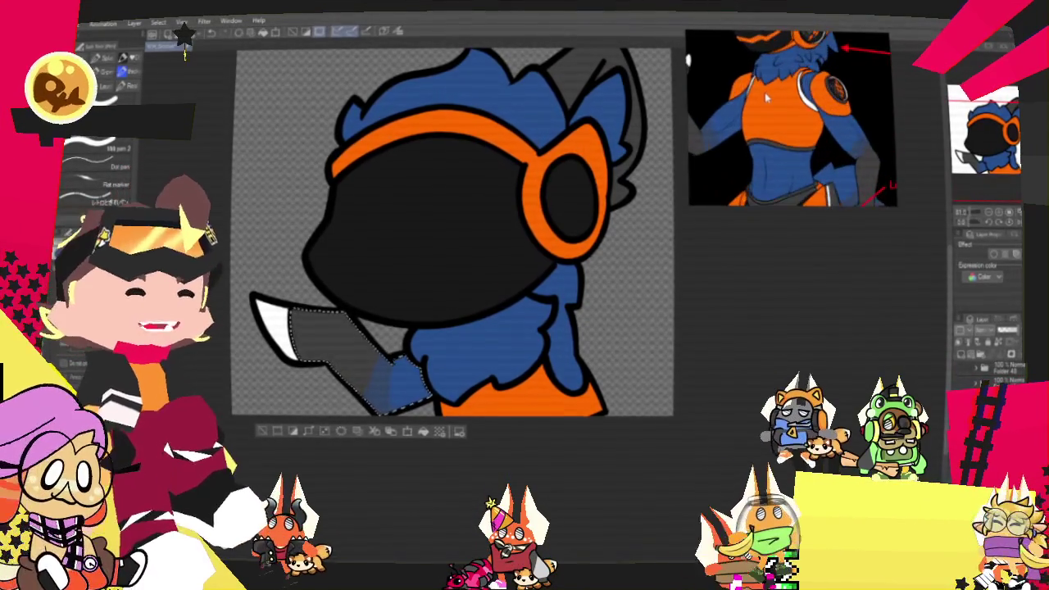
{"action": "scroll", "coordinate": [443, 285], "scroll_direction": "down", "scroll_amount": 1}
{"action": "scroll", "coordinate": [444, 284], "scroll_direction": "down", "scroll_amount": 1}
{"action": "scroll", "coordinate": [527, 350], "scroll_direction": "up", "scroll_amount": 2}
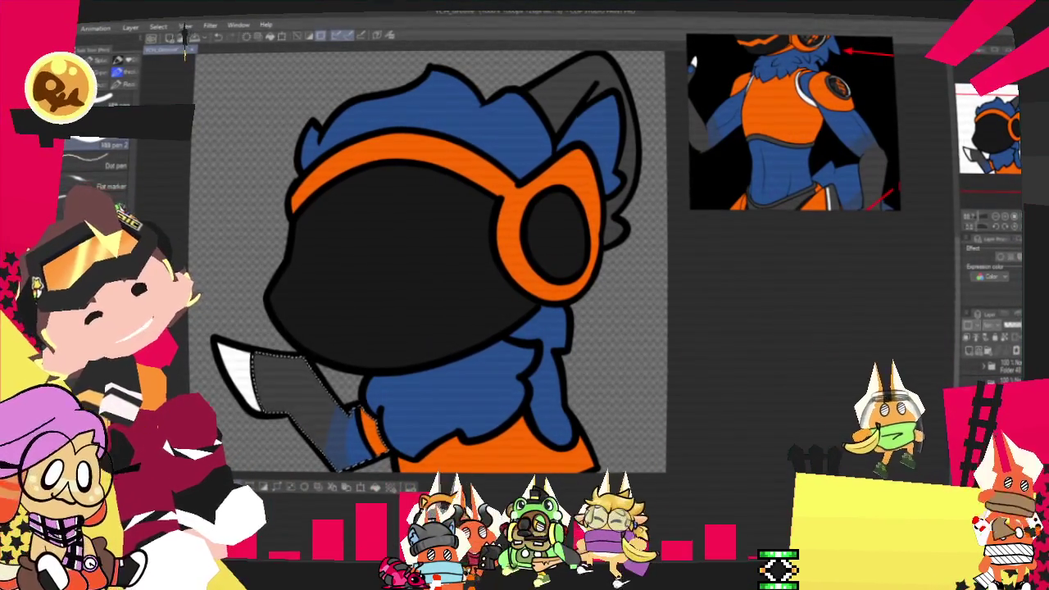
Drop the selection around the grey arm and zoom the canvas back out.
{"action": "key", "text": "ctrl+z"}
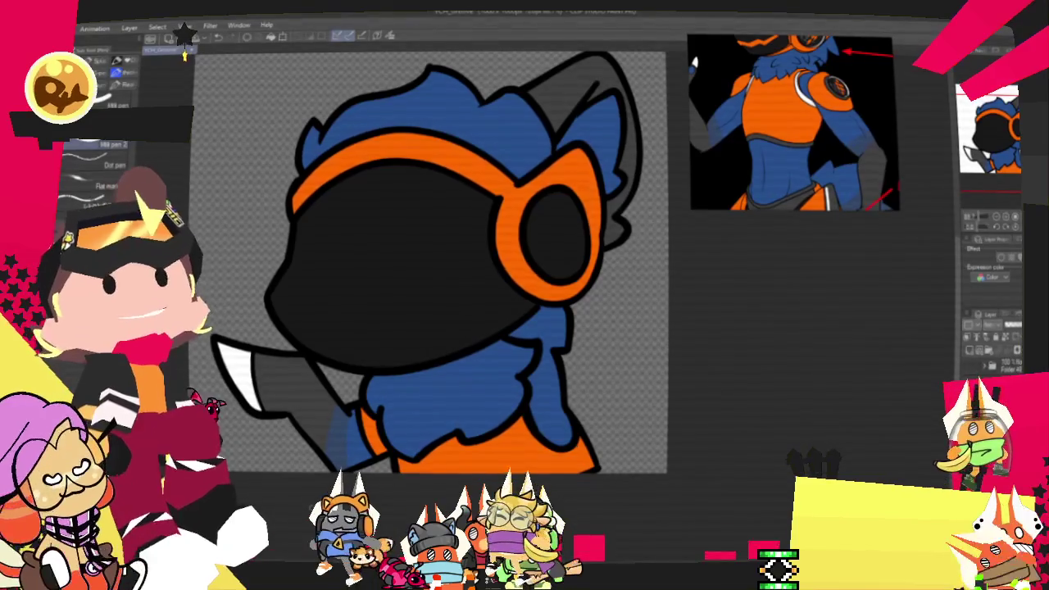
{"action": "scroll", "coordinate": [344, 459], "scroll_direction": "down", "scroll_amount": 1}
{"action": "scroll", "coordinate": [344, 459], "scroll_direction": "down", "scroll_amount": 1}
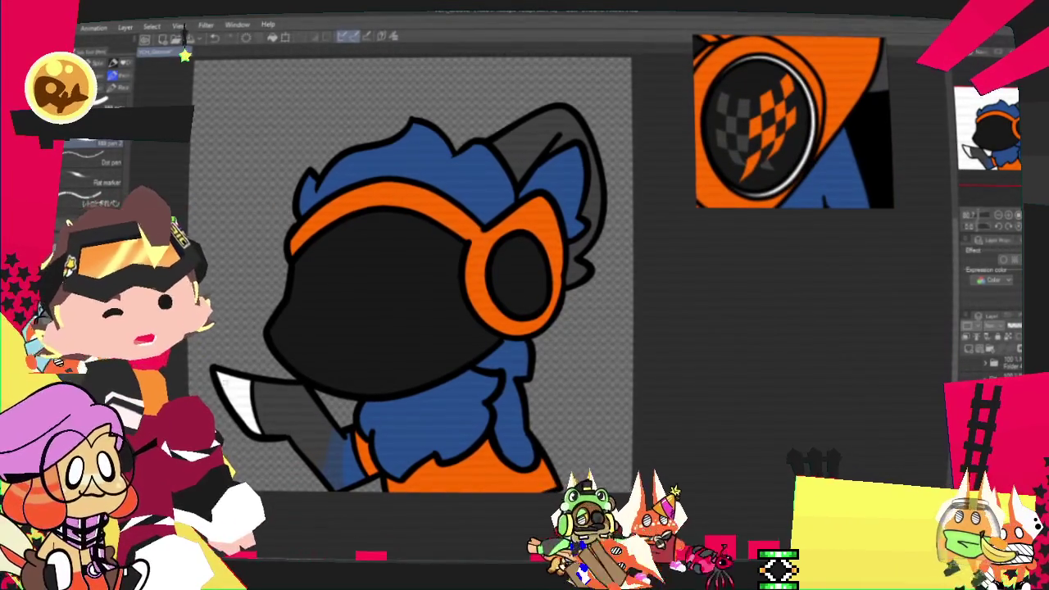
Select the inside of the headphone lens with the Fill tool and fill it solid black.
{"action": "key", "text": "g"}
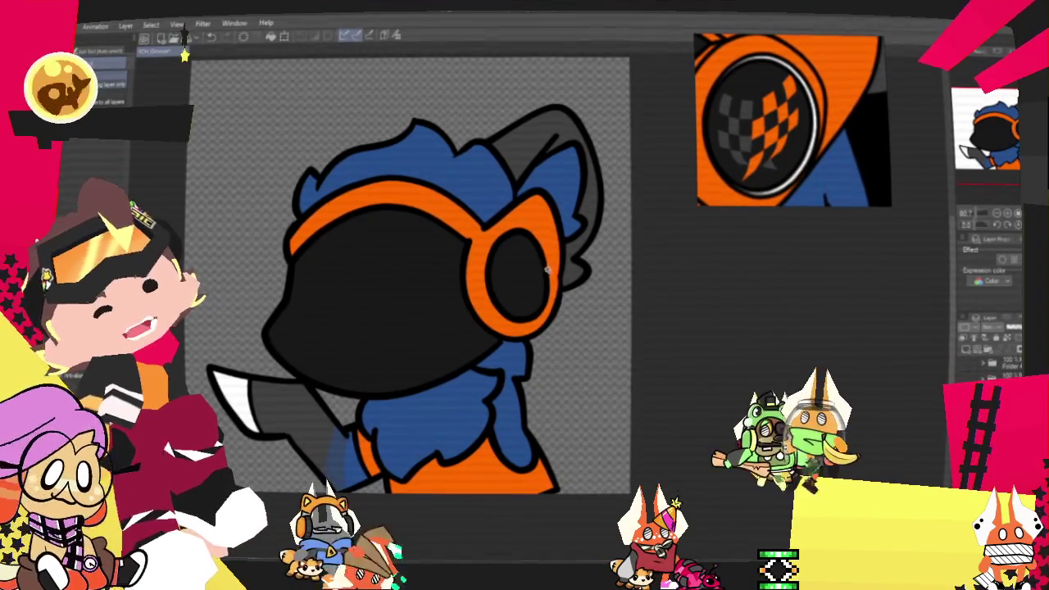
{"action": "left_click", "coordinate": [528, 291]}
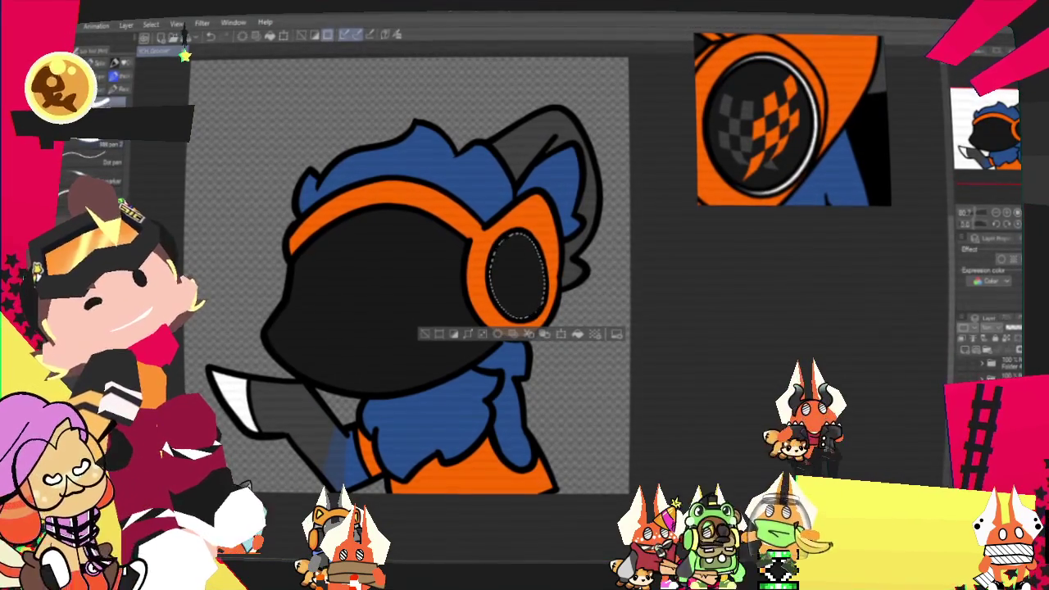
{"action": "left_click", "coordinate": [534, 246]}
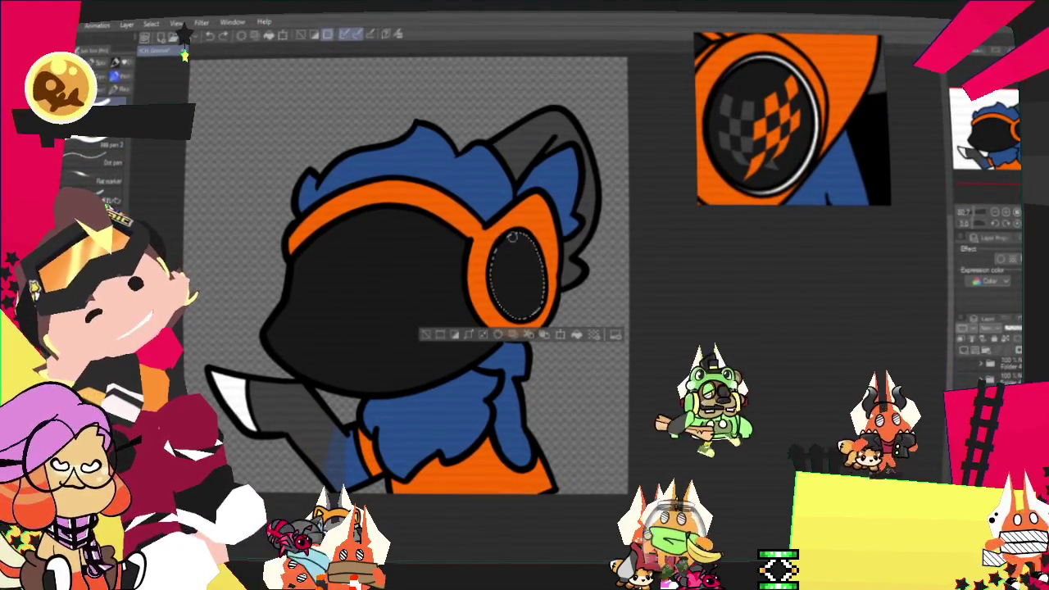
Paint a white crescent highlight along the lens's right inner edge, then deselect.
{"action": "left_click_drag", "start_coordinate": [534, 246], "coordinate": [527, 316]}
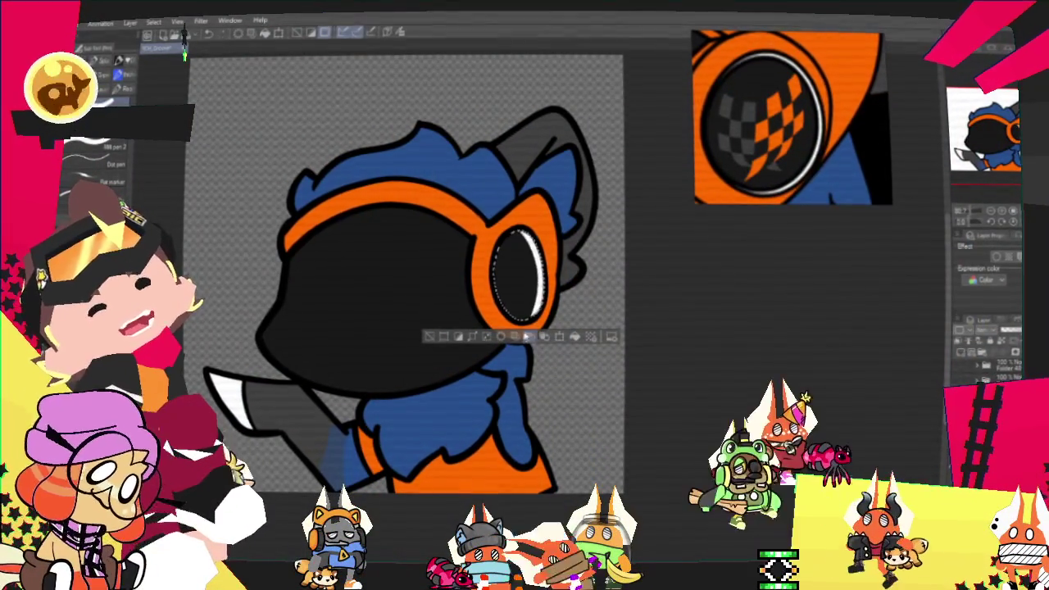
{"action": "key", "text": "ctrl+z"}
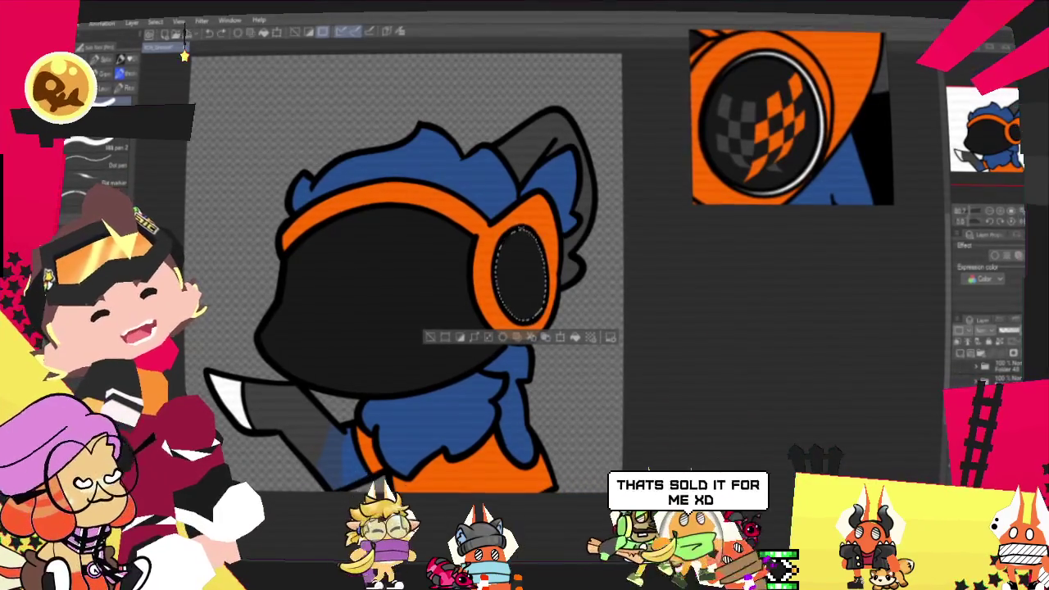
{"action": "key", "text": "ctrl+y"}
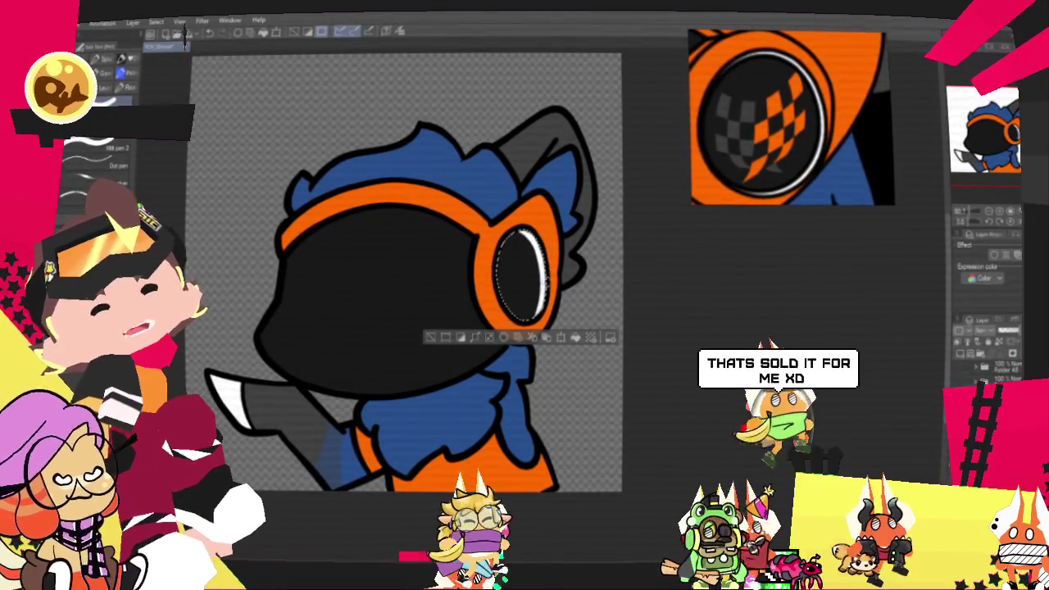
{"action": "key", "text": "ctrl+d"}
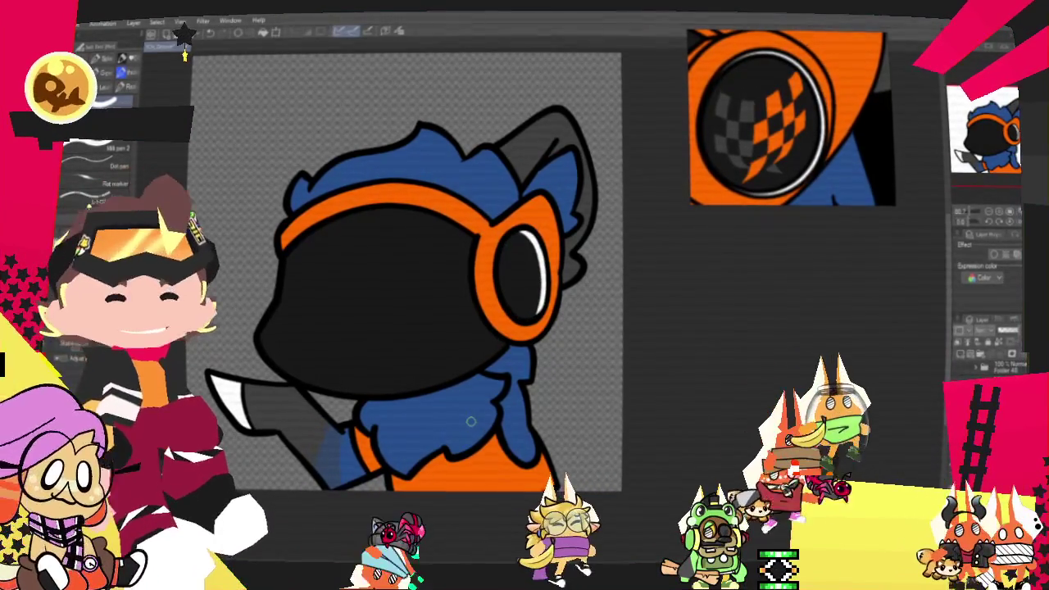
{"action": "scroll", "coordinate": [450, 417], "scroll_direction": "down", "scroll_amount": 3}
{"action": "scroll", "coordinate": [447, 368], "scroll_direction": "up", "scroll_amount": 2}
{"action": "scroll", "coordinate": [445, 346], "scroll_direction": "up", "scroll_amount": 3}
{"action": "scroll", "coordinate": [534, 319], "scroll_direction": "down", "scroll_amount": 1}
{"action": "scroll", "coordinate": [534, 319], "scroll_direction": "up", "scroll_amount": 1}
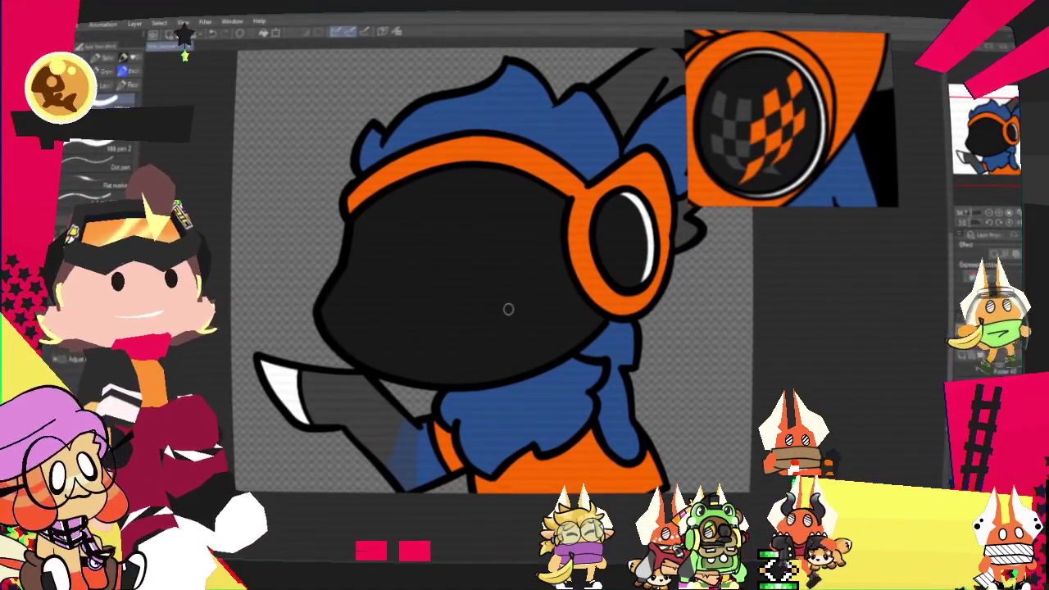
Close the floating Untitled window and zoom in on the face, leaving no orange stroke there.
{"action": "left_click", "coordinate": [855, 41]}
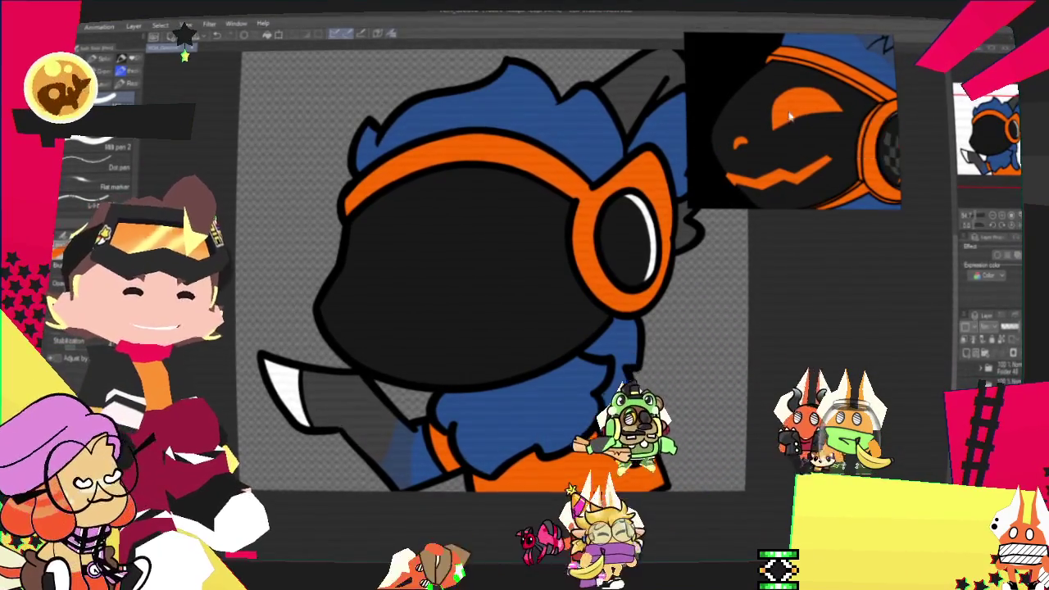
{"action": "key", "text": "ctrl+plus"}
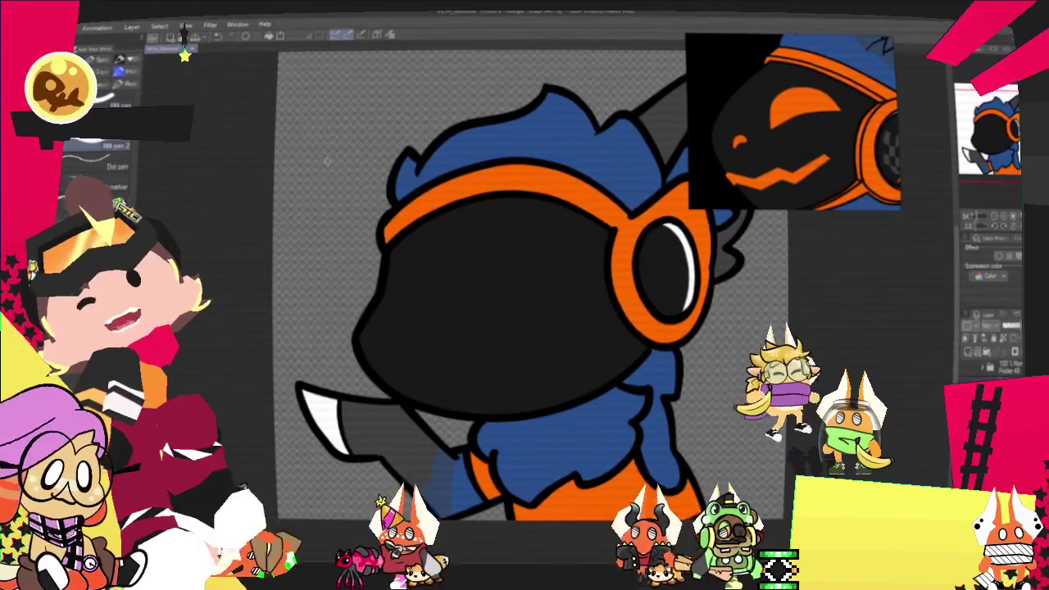
{"action": "left_click_drag", "start_coordinate": [512, 315], "coordinate": [583, 285]}
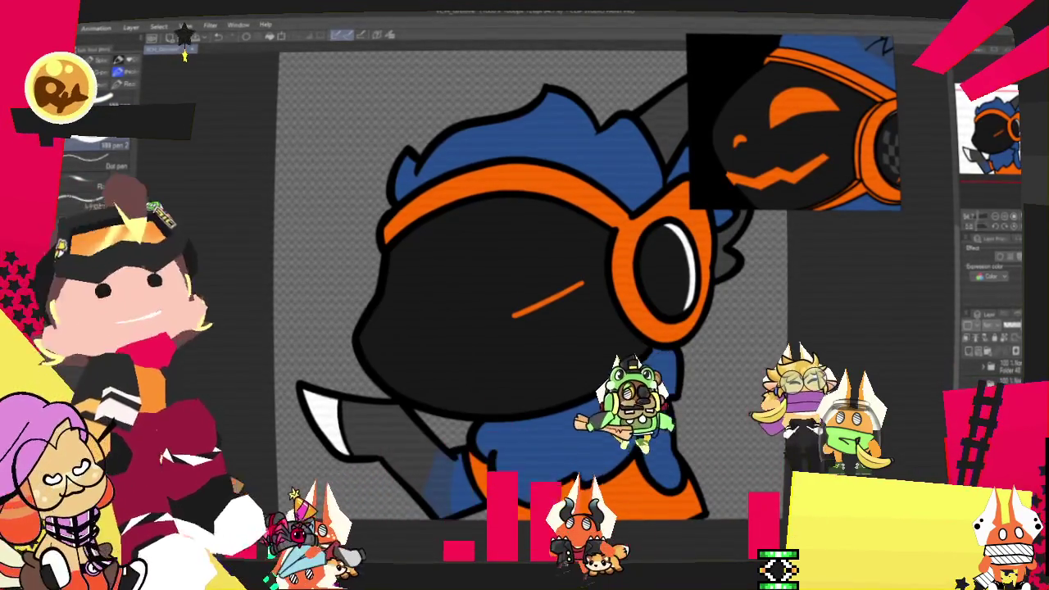
{"action": "key", "text": "ctrl+z"}
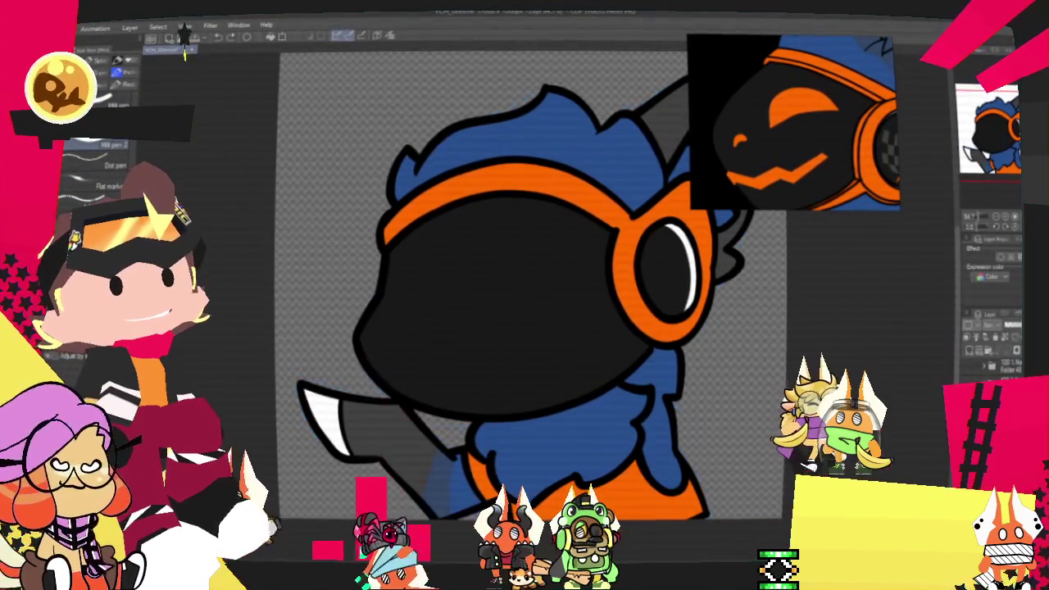
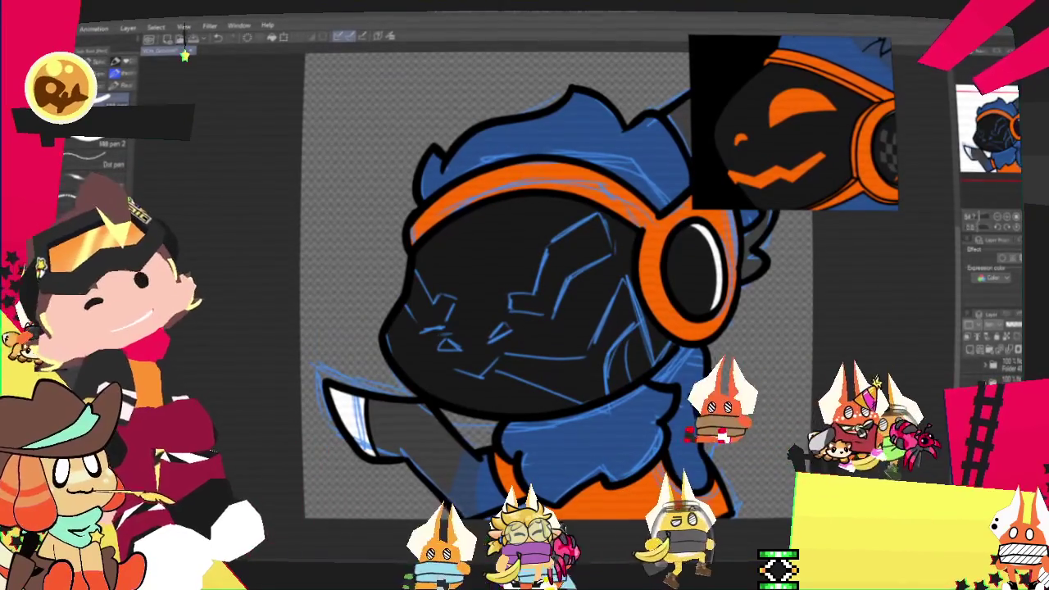
Paint a V-shaped orange mark over the character's left eye on the black mask.
{"action": "scroll", "coordinate": [665, 434], "scroll_direction": "down", "scroll_amount": 1}
{"action": "scroll", "coordinate": [578, 324], "scroll_direction": "up", "scroll_amount": 2}
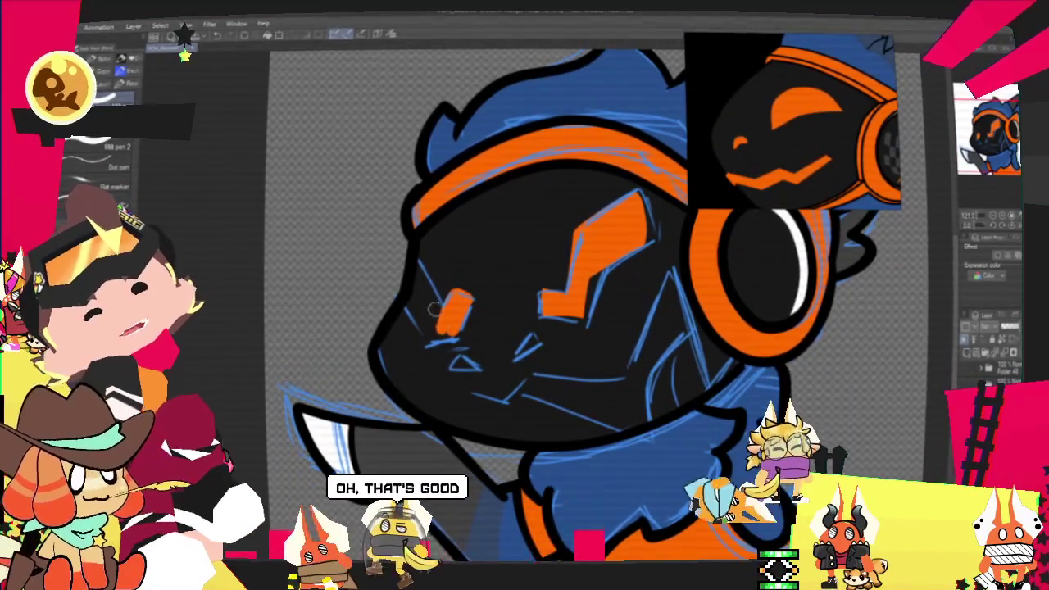
{"action": "left_click_drag", "start_coordinate": [420, 283], "coordinate": [442, 324]}
Undo the V-shaped eye stroke, fill the jagged mouth orange and edge it in black.
{"action": "key", "text": "ctrl+z"}
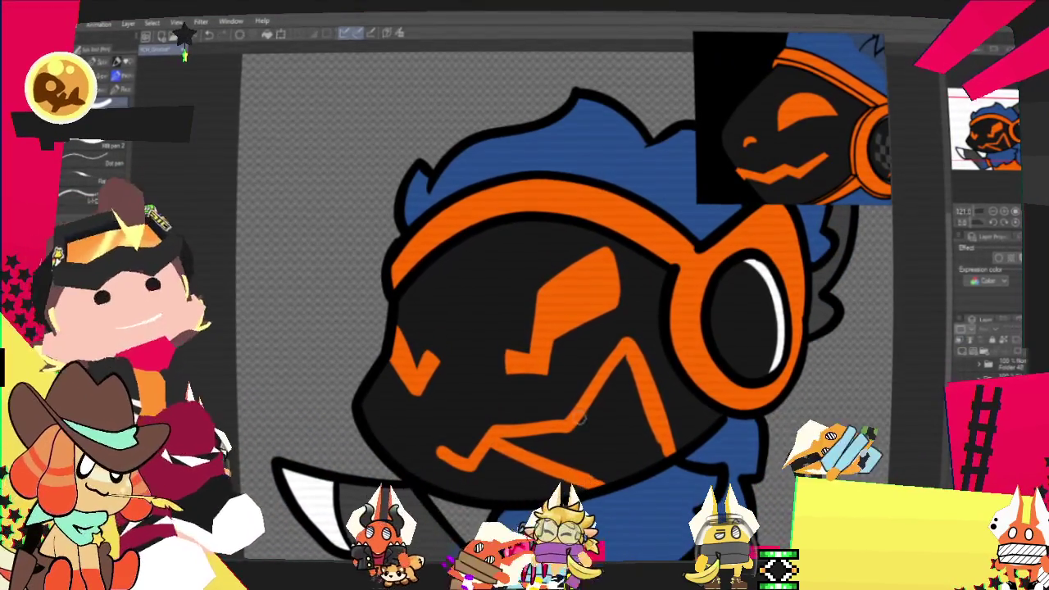
{"action": "left_click", "coordinate": [540, 422]}
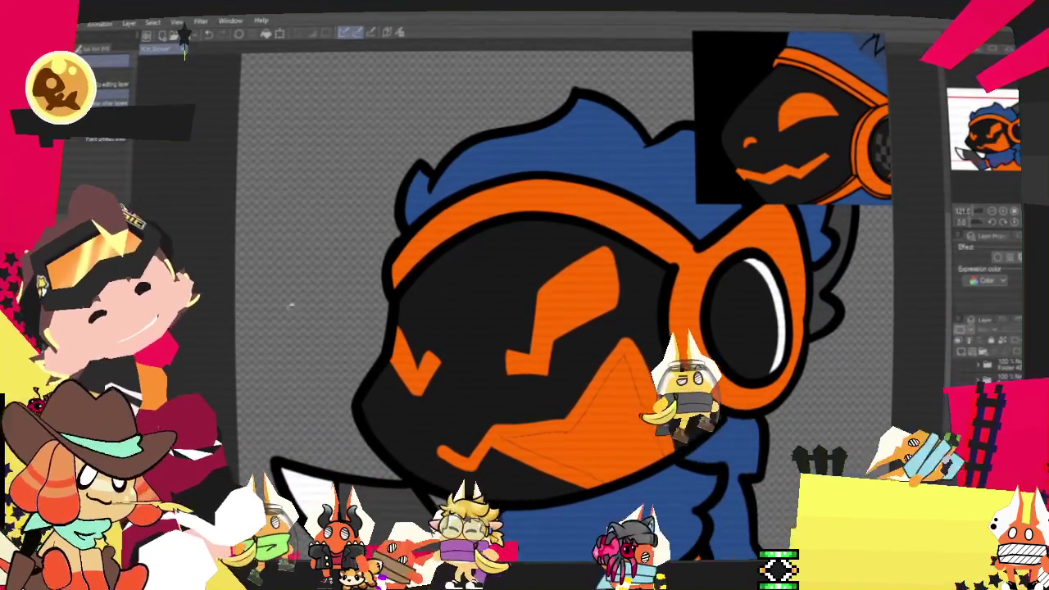
{"action": "key", "text": "p"}
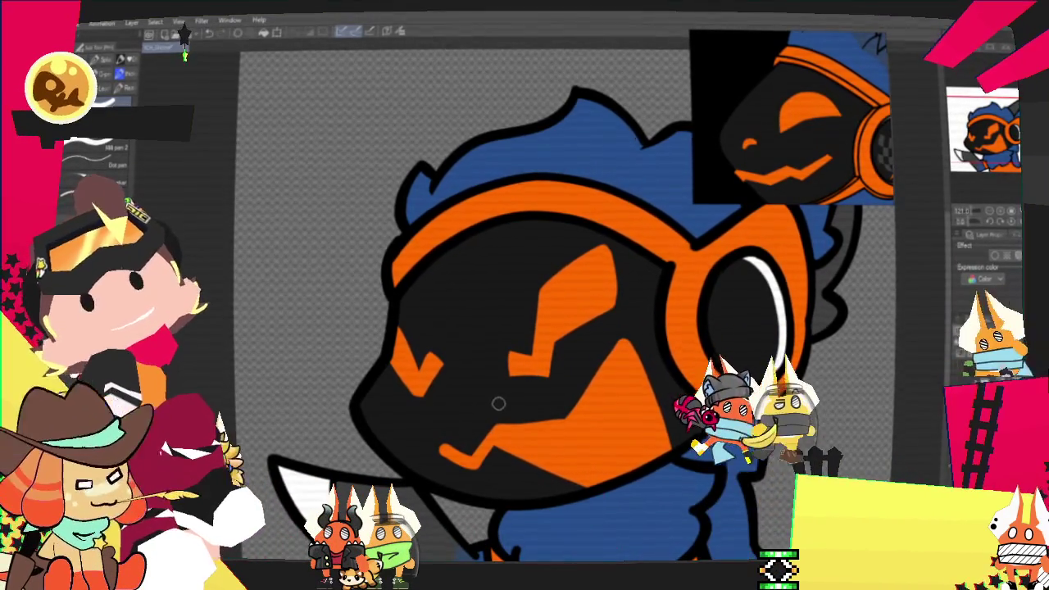
{"action": "mouse_move", "coordinate": [447, 452]}
{"action": "left_mouse_down"}
{"action": "mouse_move", "coordinate": [481, 464]}
{"action": "mouse_move", "coordinate": [477, 453]}
{"action": "mouse_move", "coordinate": [541, 442]}
{"action": "mouse_move", "coordinate": [494, 453]}
{"action": "left_mouse_up"}
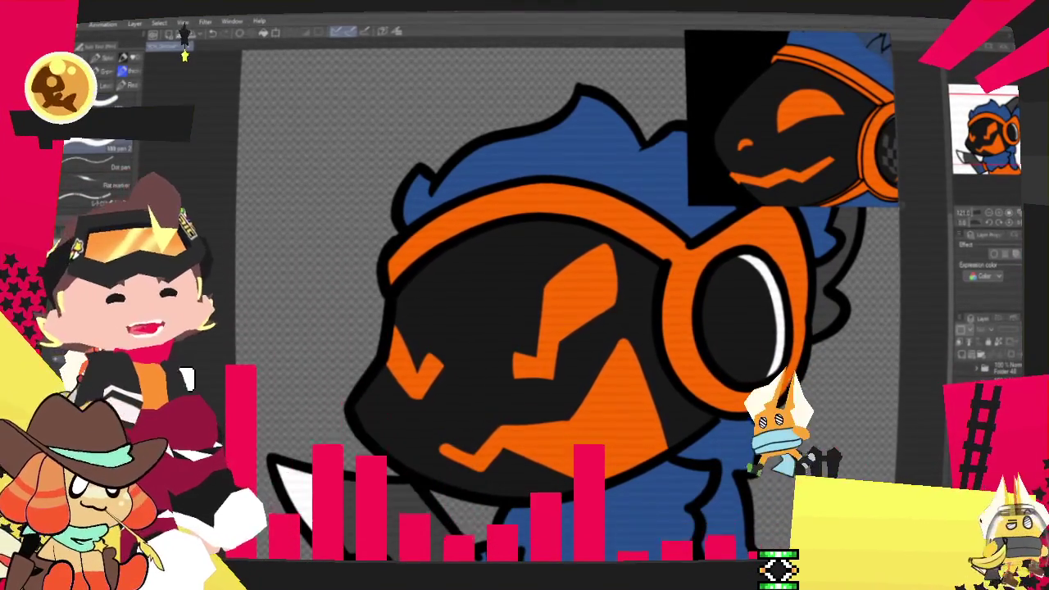
{"action": "left_click_drag", "start_coordinate": [416, 401], "coordinate": [514, 352]}
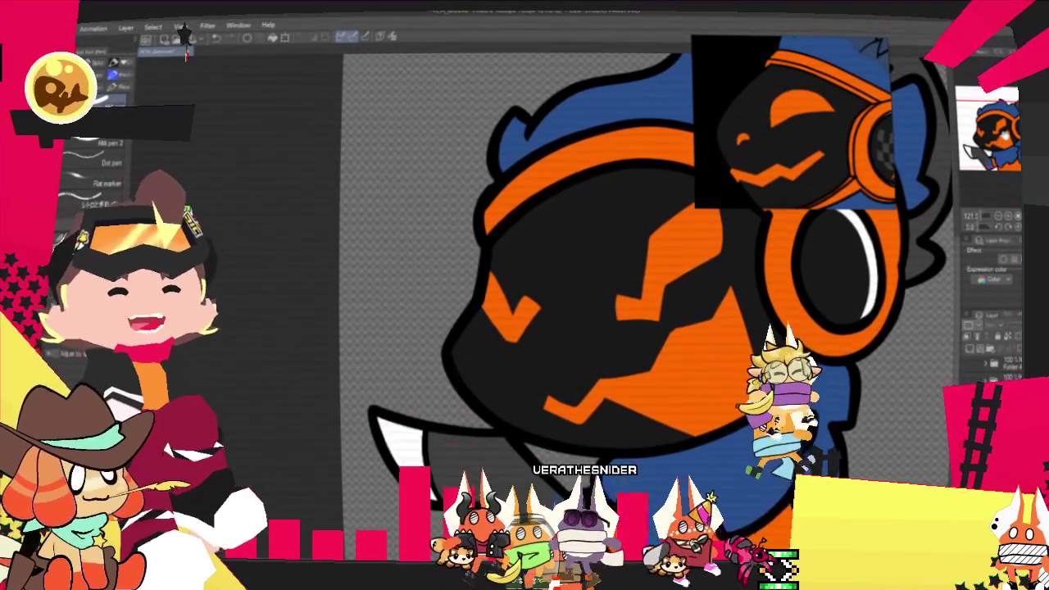
Add a small orange patch on the jaw and short orange strokes on the face.
{"action": "scroll", "coordinate": [763, 278], "scroll_direction": "down", "scroll_amount": 1}
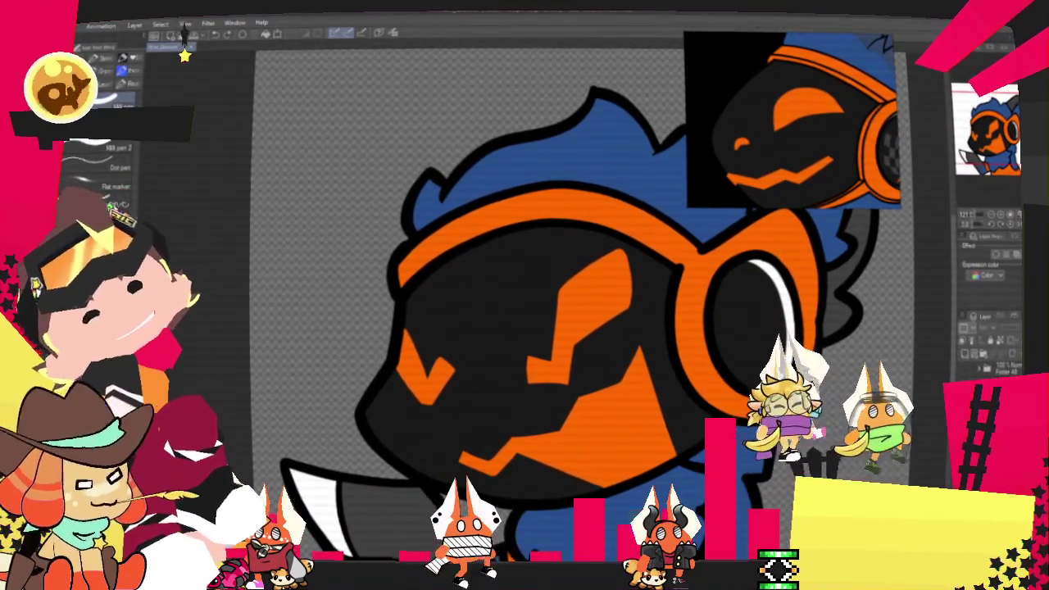
{"action": "left_click_drag", "start_coordinate": [477, 420], "coordinate": [512, 418]}
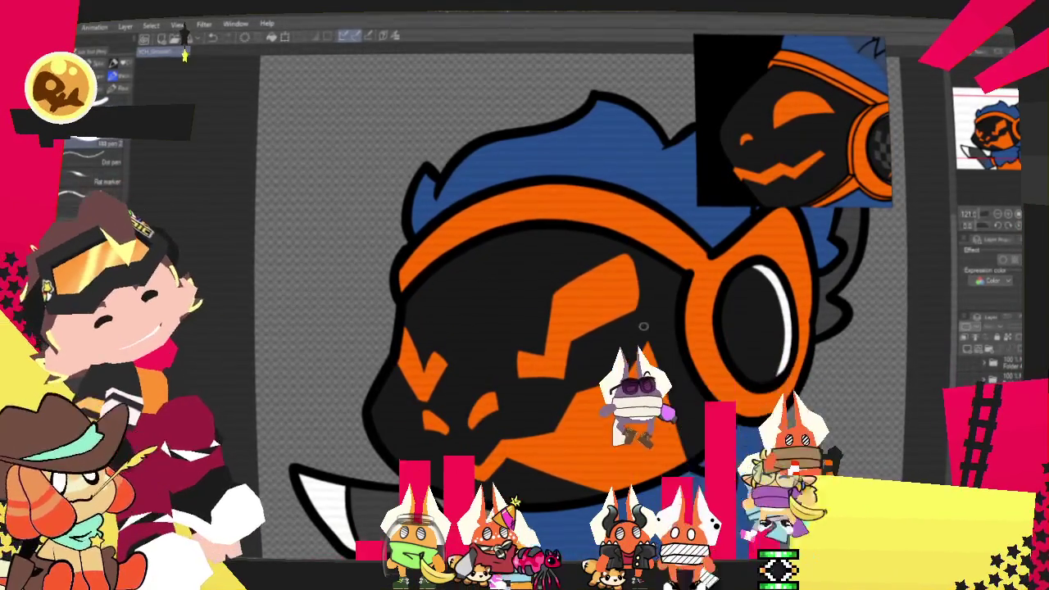
{"action": "left_click_drag", "start_coordinate": [641, 325], "coordinate": [668, 300]}
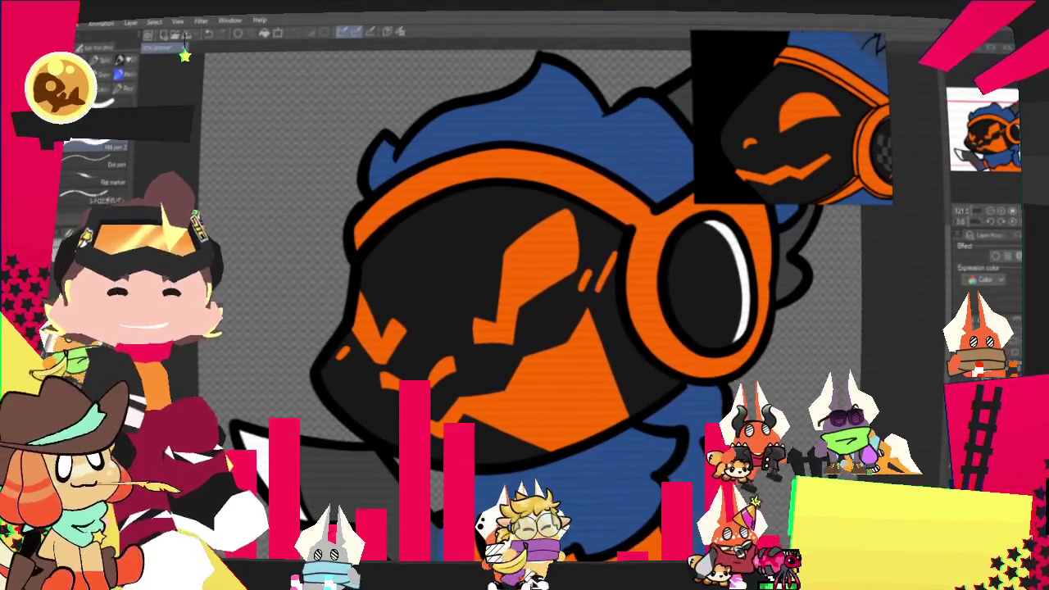
Auto-select the blue hair, paint over it with the pen, then deselect it.
{"action": "scroll", "coordinate": [312, 281], "scroll_direction": "down", "scroll_amount": 3}
{"action": "scroll", "coordinate": [311, 281], "scroll_direction": "down", "scroll_amount": 2}
{"action": "scroll", "coordinate": [385, 366], "scroll_direction": "up", "scroll_amount": 1}
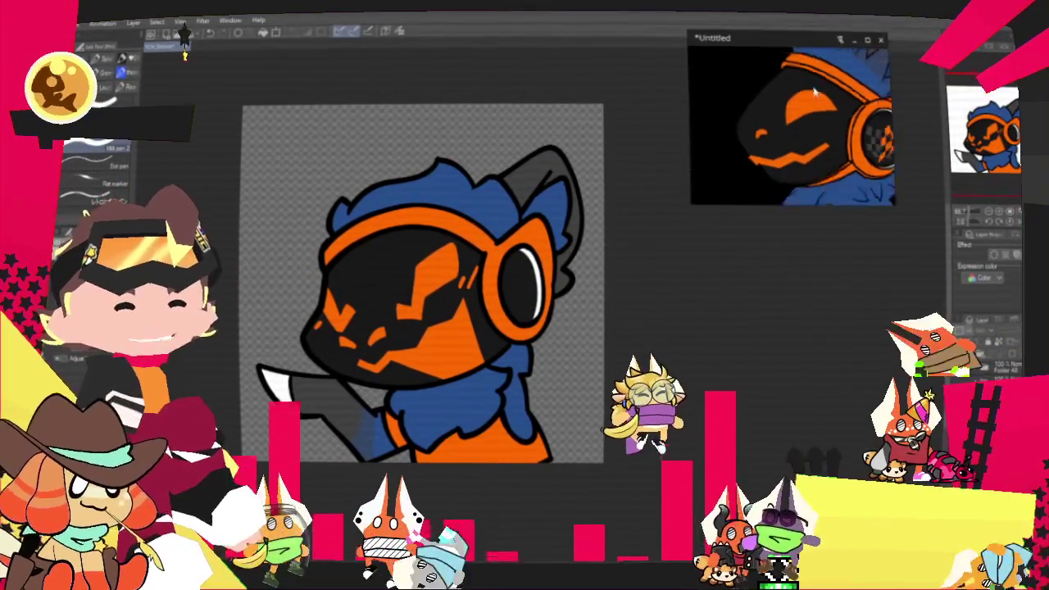
{"action": "scroll", "coordinate": [835, 90], "scroll_direction": "down", "scroll_amount": 3}
{"action": "scroll", "coordinate": [835, 90], "scroll_direction": "up", "scroll_amount": 5}
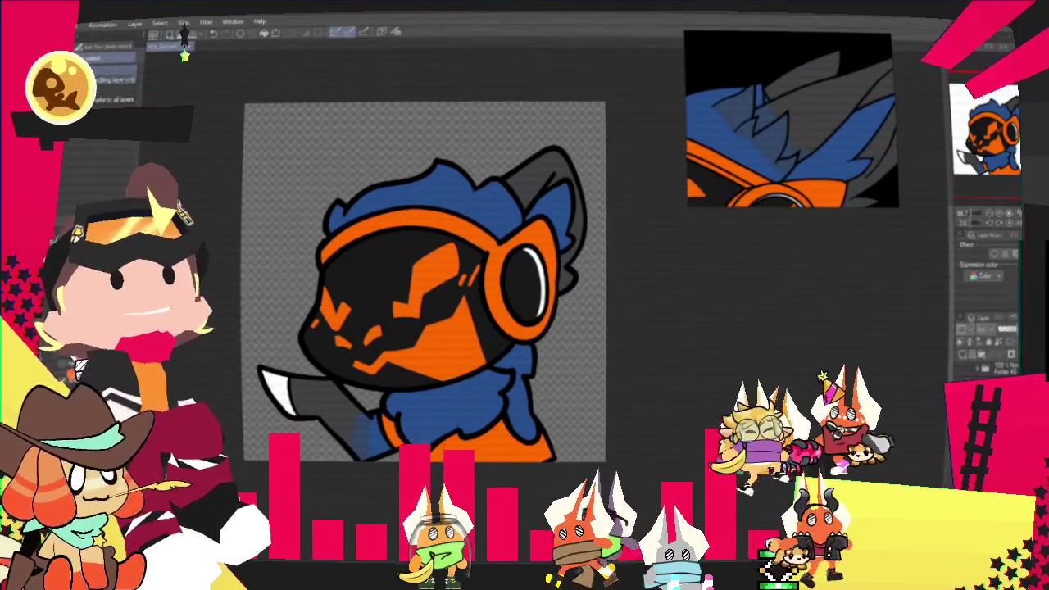
{"action": "left_click", "coordinate": [442, 185]}
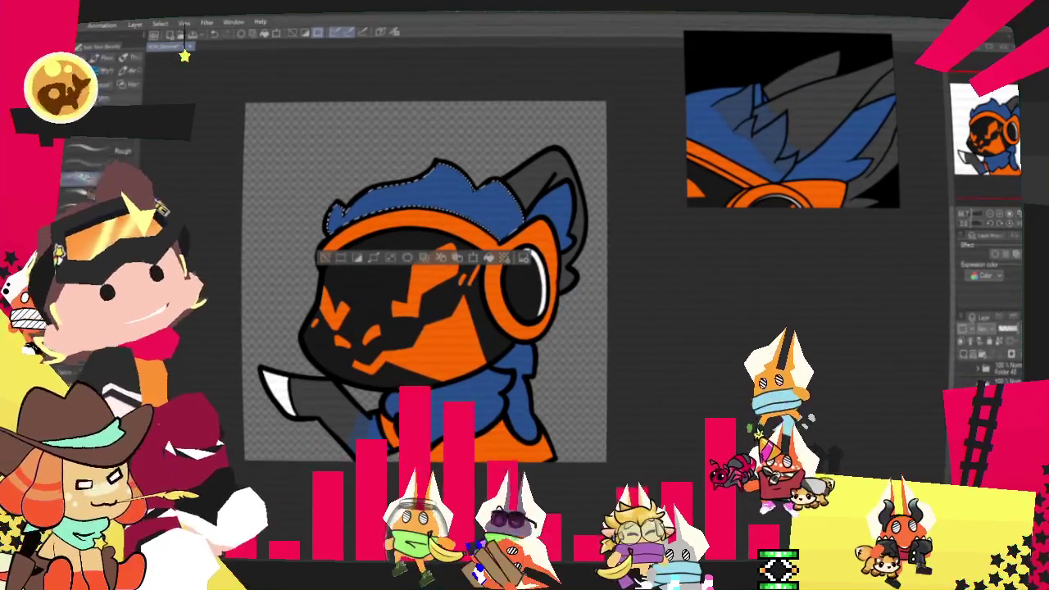
{"action": "key", "text": "p"}
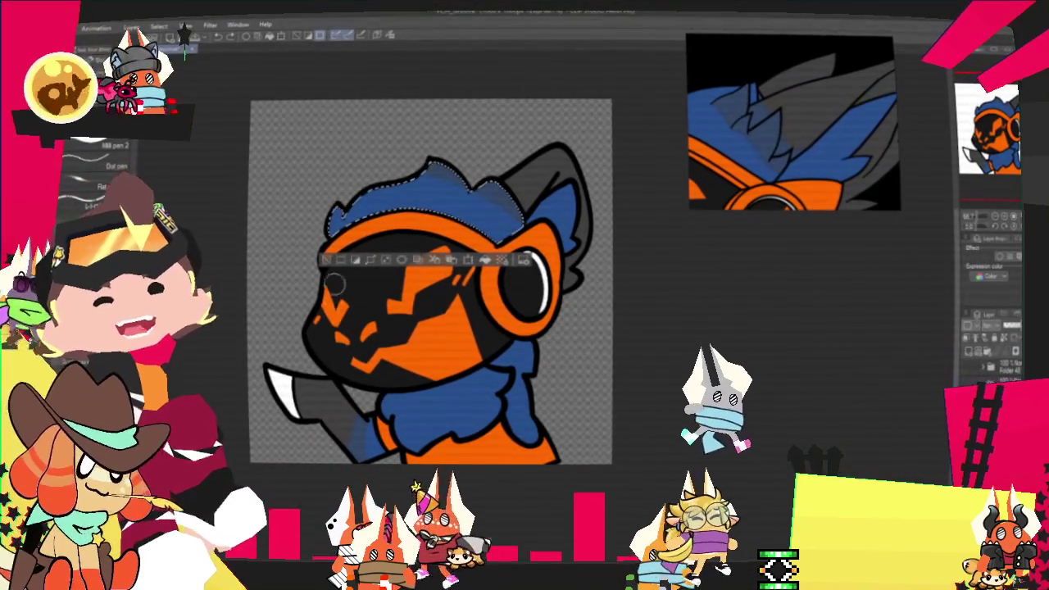
{"action": "key", "text": "ctrl+d"}
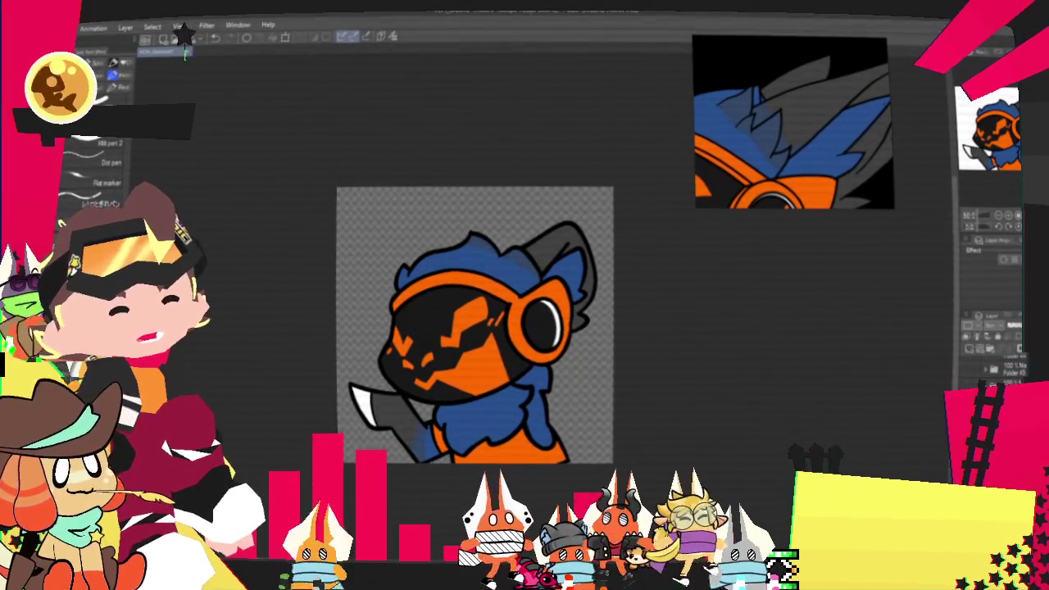
{"action": "left_click", "coordinate": [61, 27]}
{"action": "mouse_move", "coordinate": [123, 155]}
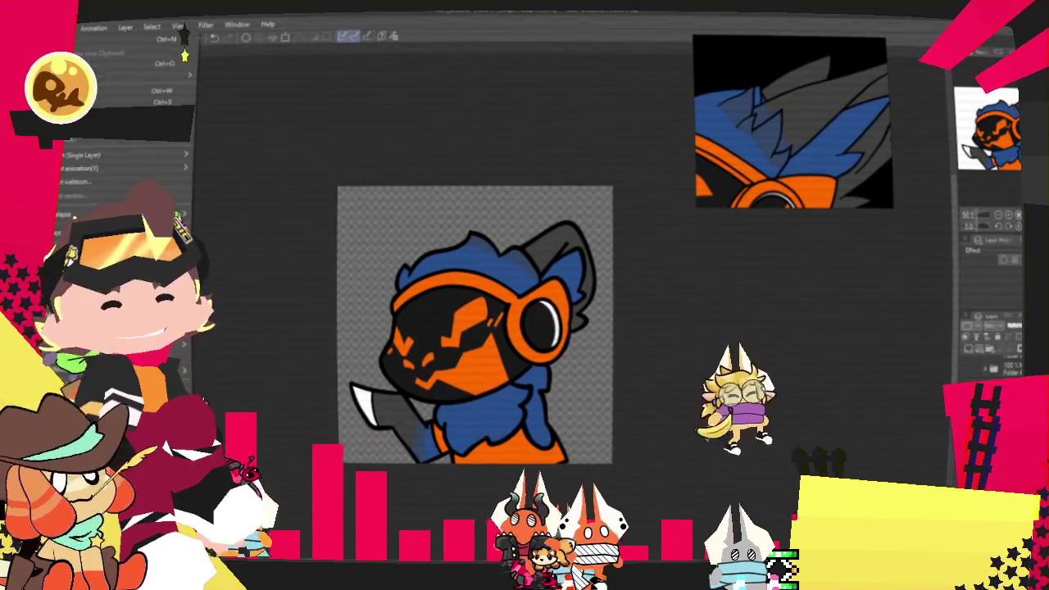
Export the drawing as a PNG via File > Export (Single Layer).
{"action": "left_click", "coordinate": [246, 187]}
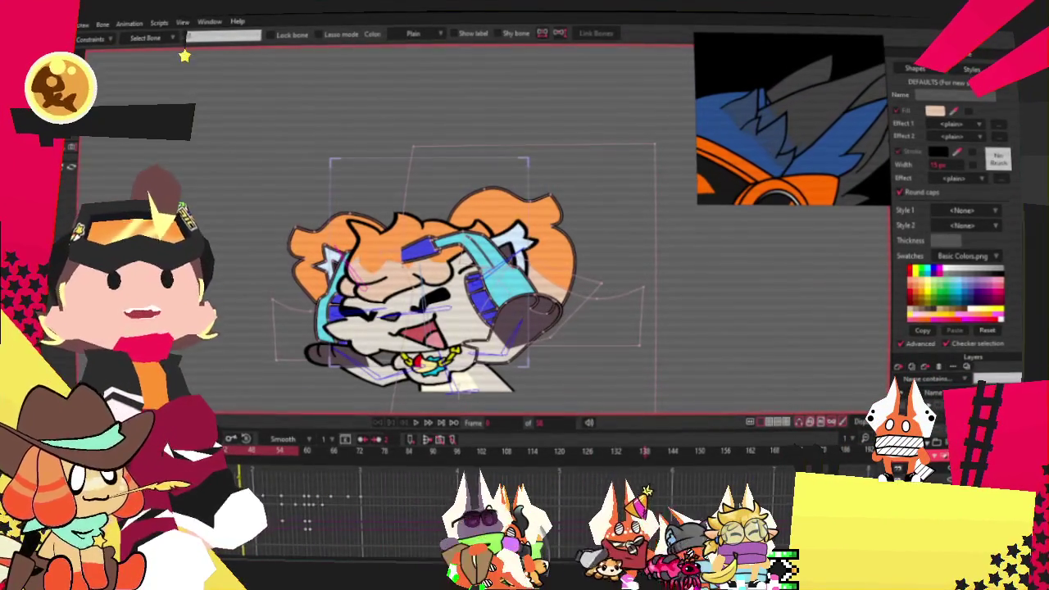
Switch to the Transform Layer tool and pick the character image layer.
{"action": "key", "text": "0"}
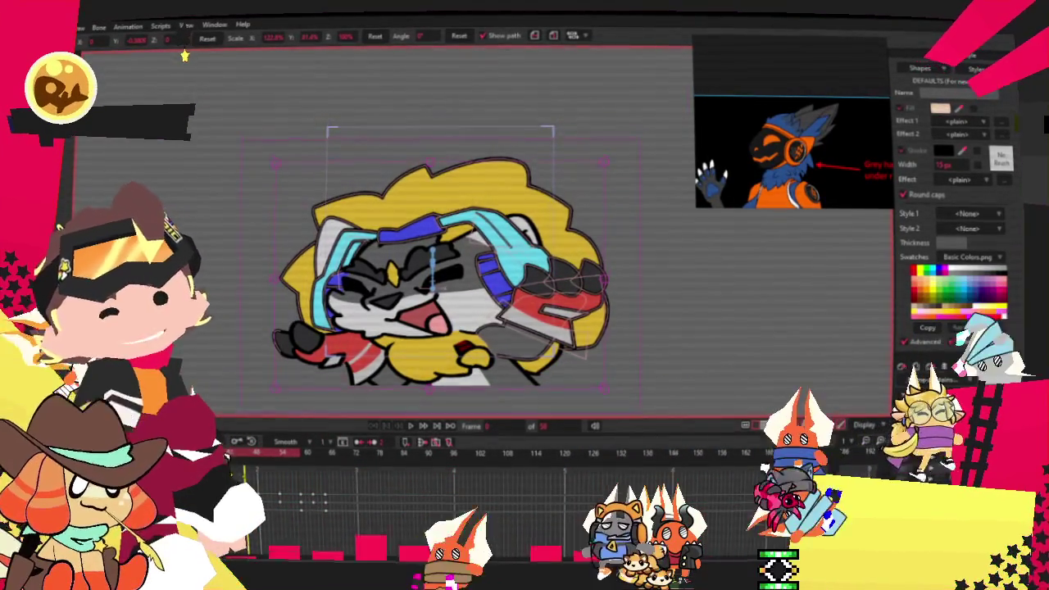
{"action": "key", "text": "alt+f"}
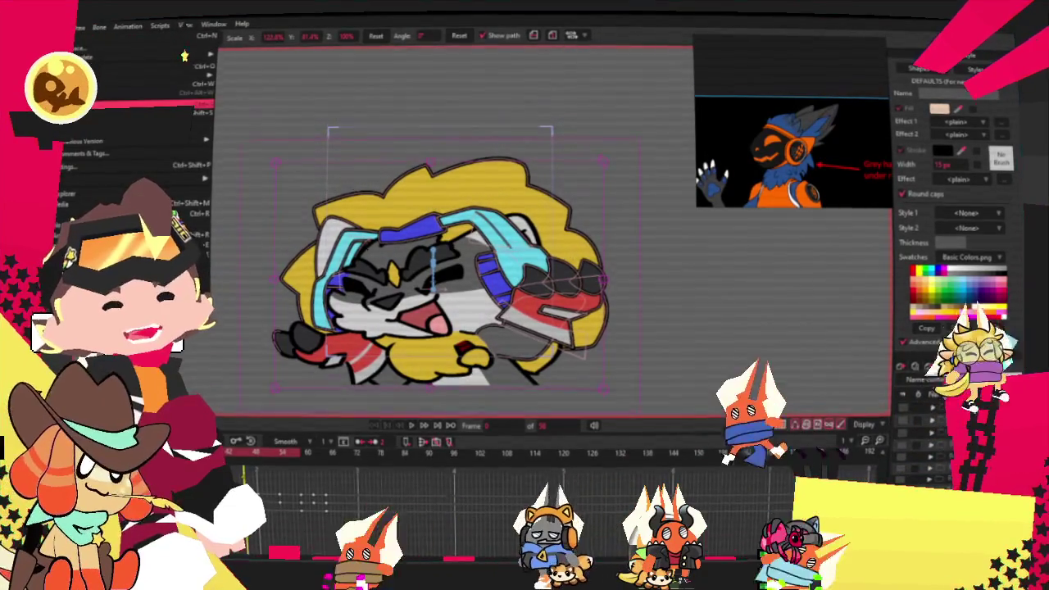
{"action": "key", "text": "Escape"}
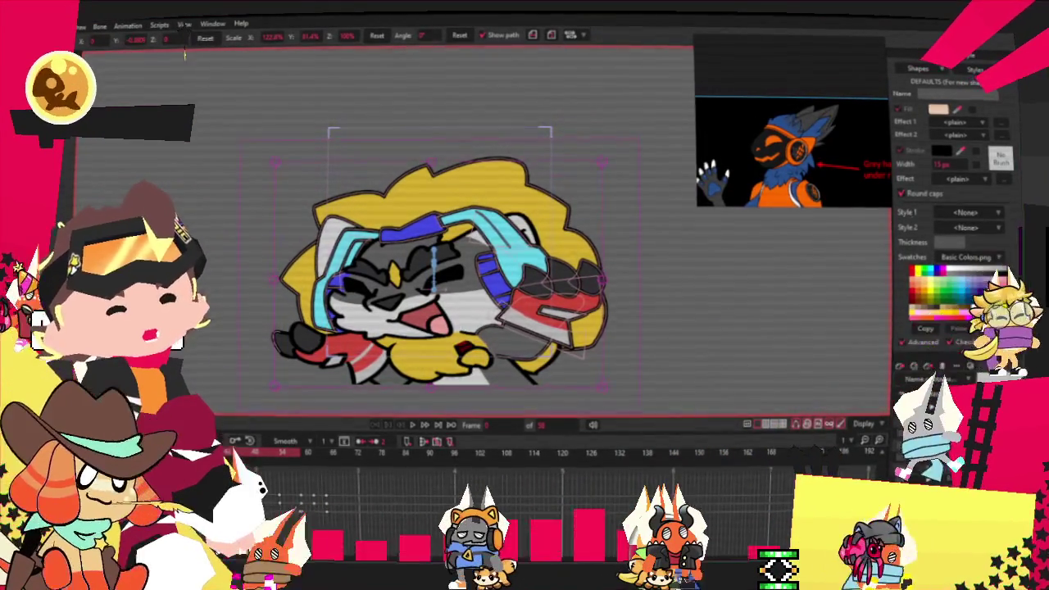
{"action": "left_click", "coordinate": [426, 287]}
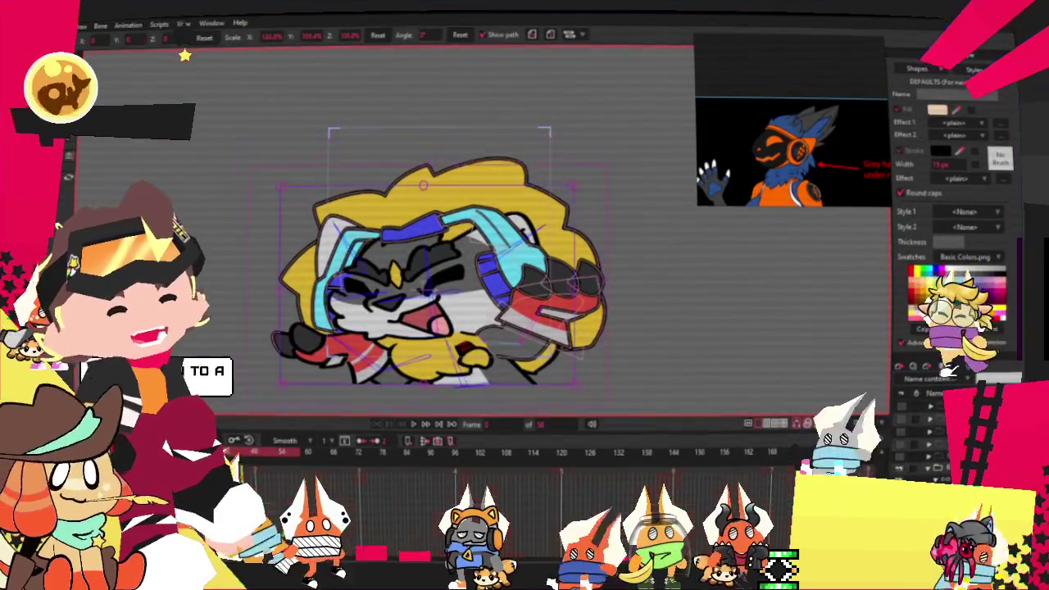
Replace the image layer's source with the exported orange-masked character image.
{"action": "double_click", "coordinate": [934, 397]}
{"action": "left_click", "coordinate": [627, 135]}
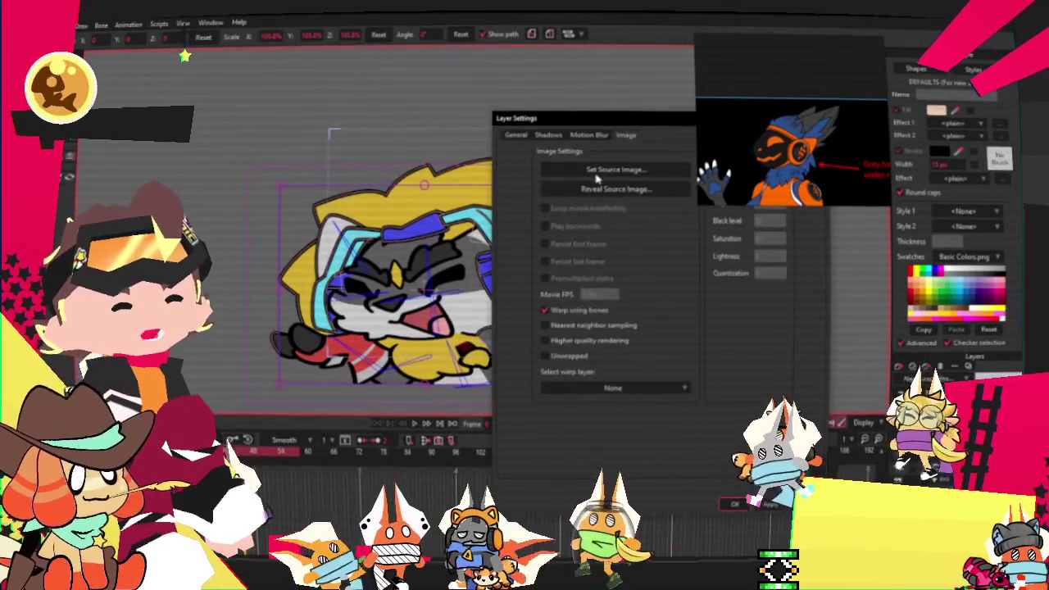
{"action": "left_click", "coordinate": [562, 171]}
{"action": "scroll", "coordinate": [721, 328], "scroll_direction": "down", "scroll_amount": 2}
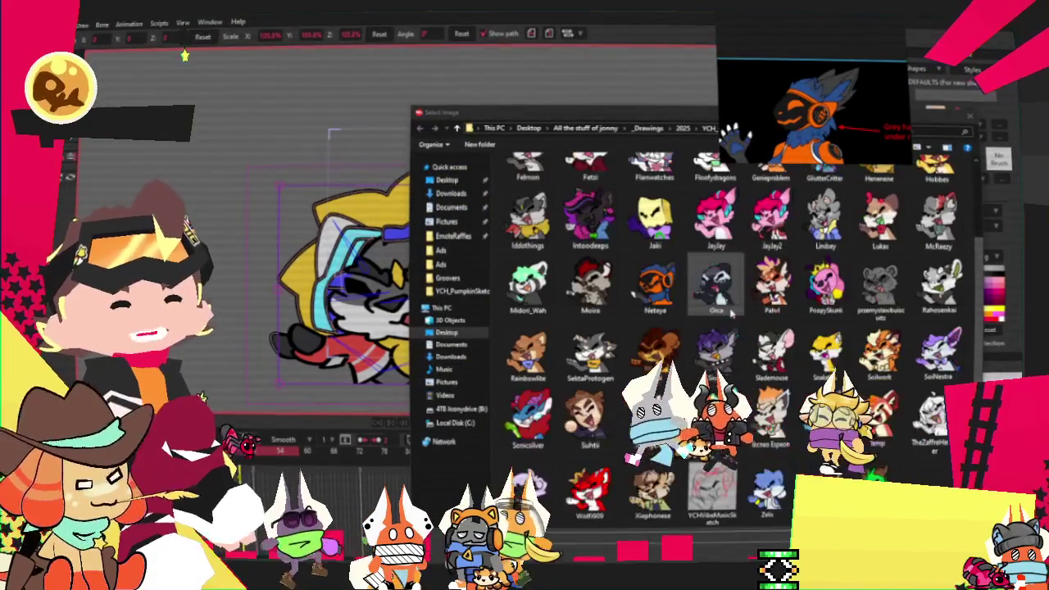
{"action": "scroll", "coordinate": [706, 416], "scroll_direction": "up", "scroll_amount": 2}
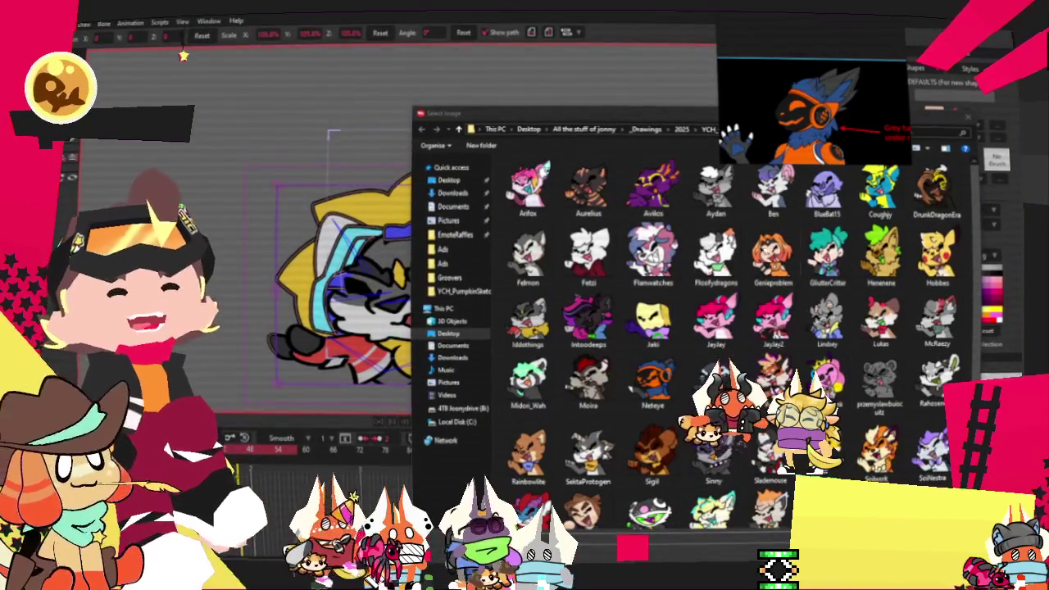
{"action": "scroll", "coordinate": [850, 279], "scroll_direction": "down", "scroll_amount": 2}
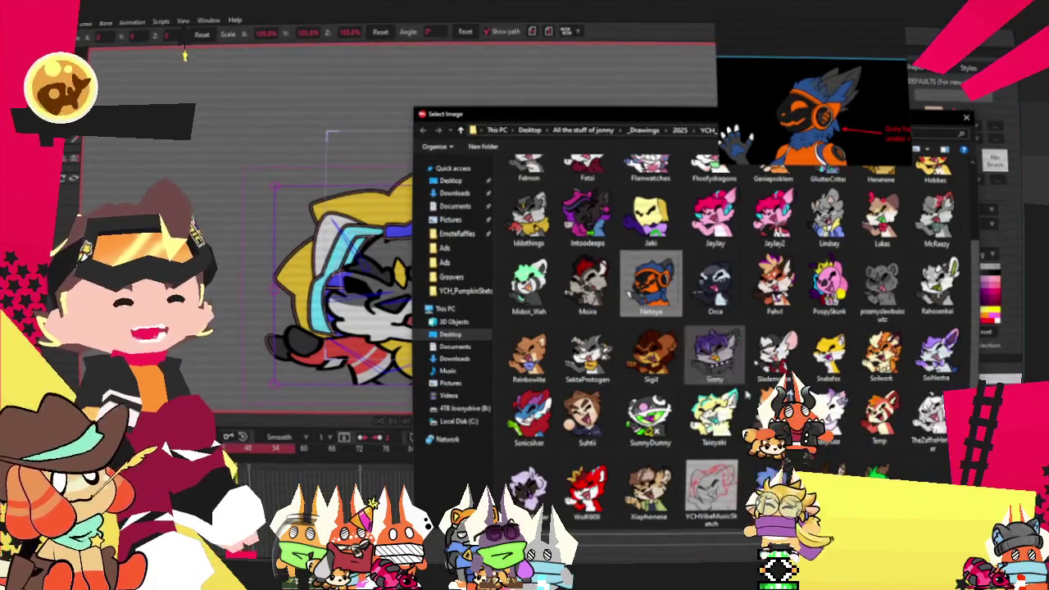
{"action": "double_click", "coordinate": [650, 283]}
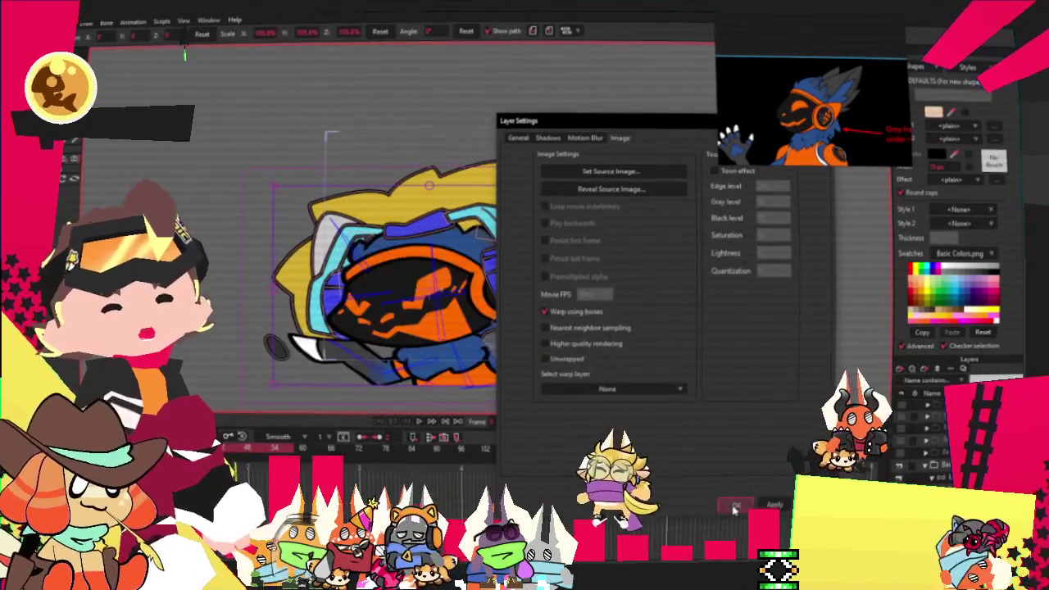
{"action": "key", "text": "Return"}
{"action": "scroll", "coordinate": [778, 270], "scroll_direction": "up", "scroll_amount": 2}
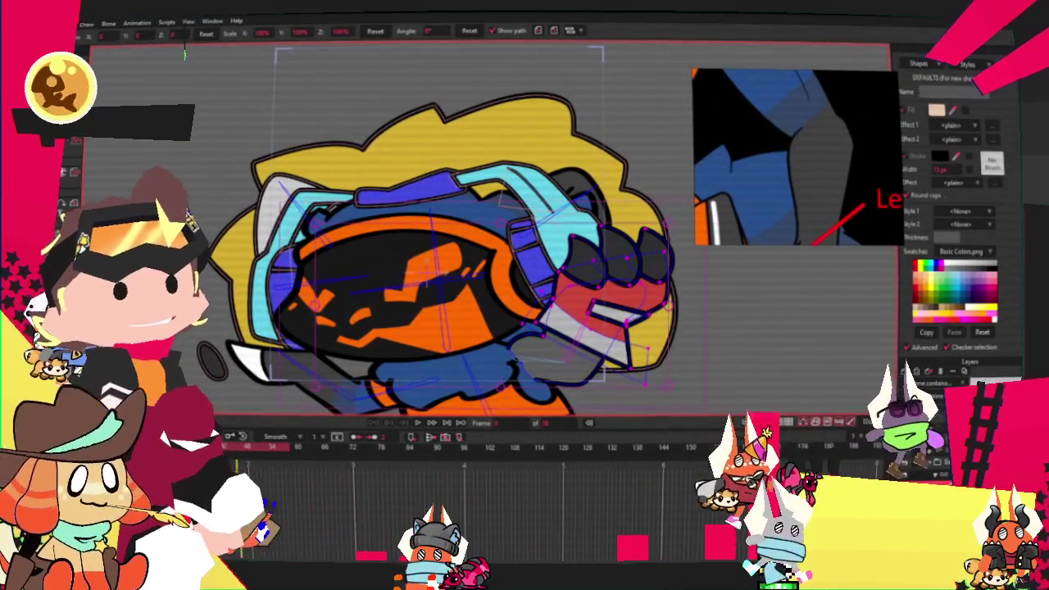
Switch to Select Points and zoom in on the gray fist.
{"action": "key", "text": "g"}
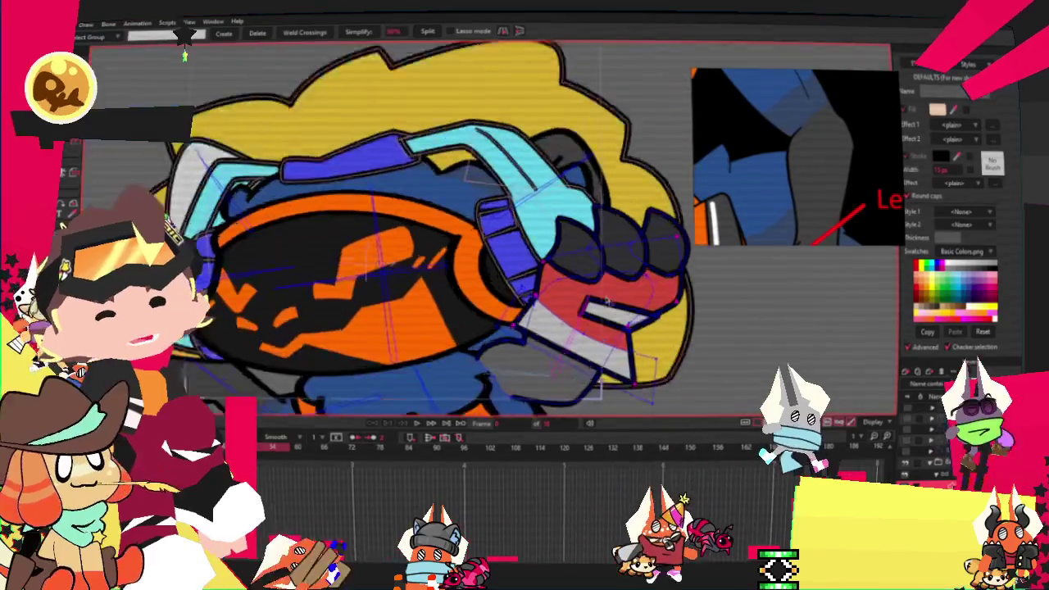
{"action": "scroll", "coordinate": [607, 302], "scroll_direction": "up", "scroll_amount": 2}
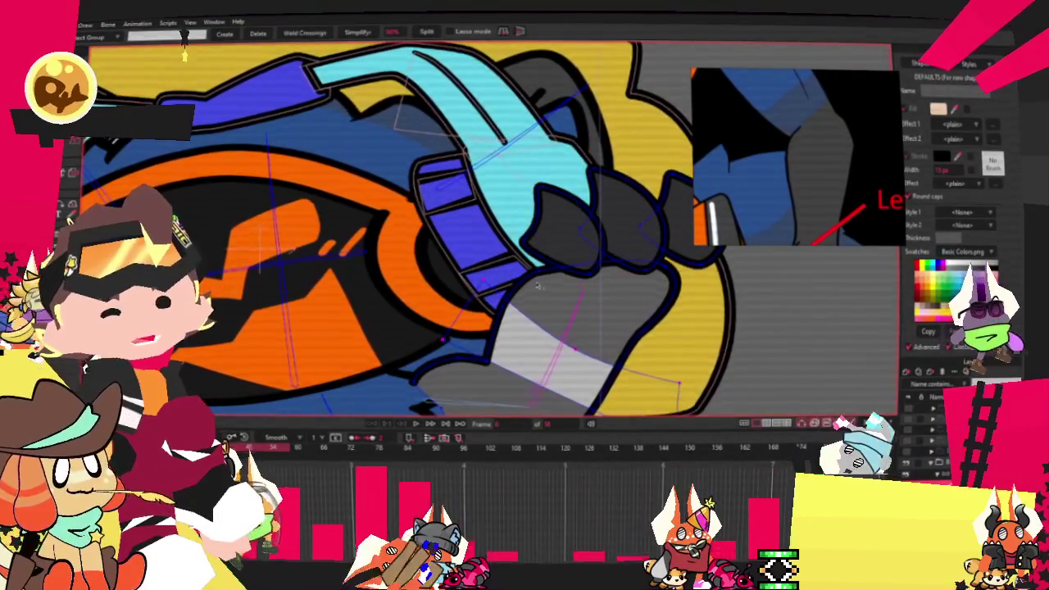
{"action": "scroll", "coordinate": [538, 286], "scroll_direction": "down", "scroll_amount": 1}
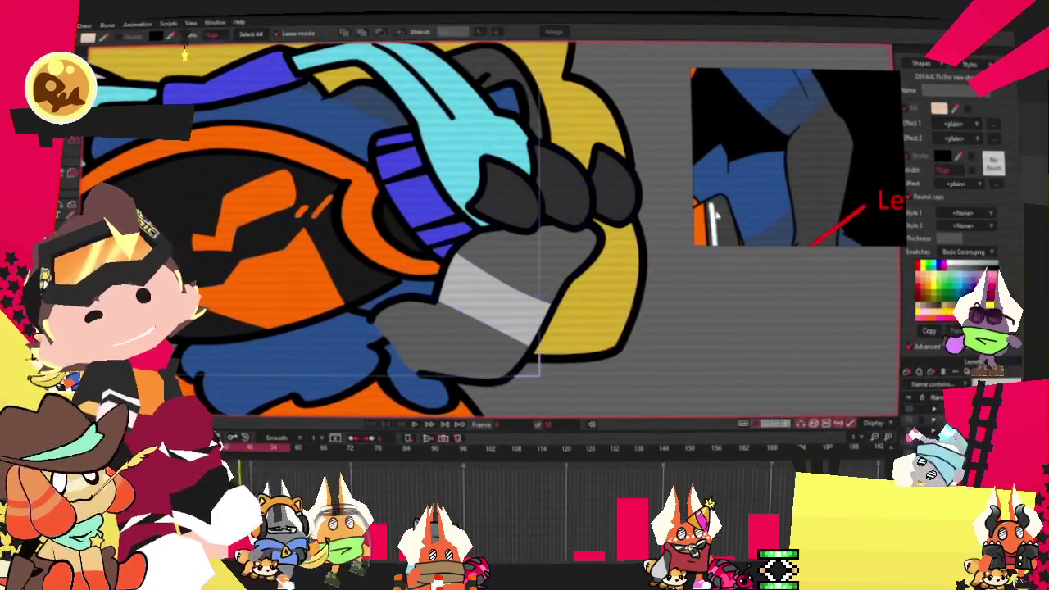
Select the gray hand shape and pull its lower-right outline point down and left.
{"action": "key", "text": "q"}
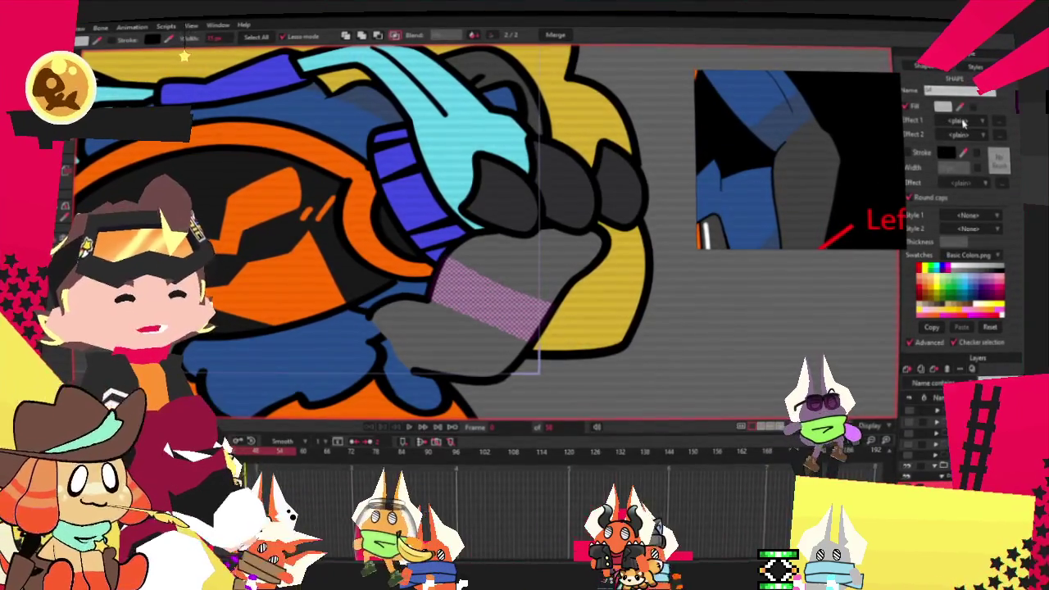
{"action": "left_click", "coordinate": [445, 340]}
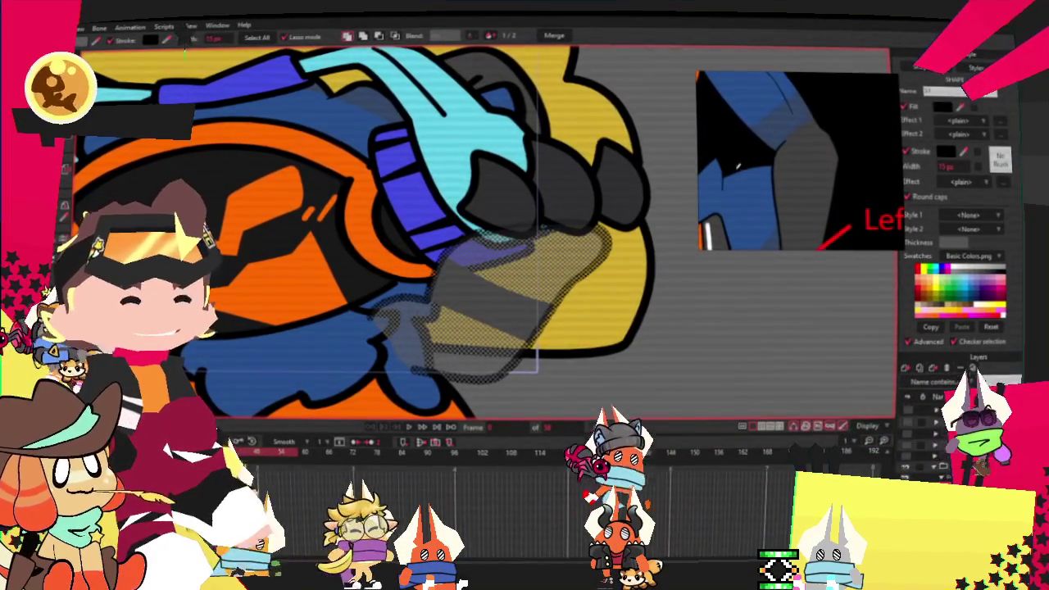
{"action": "scroll", "coordinate": [440, 282], "scroll_direction": "down", "scroll_amount": 3}
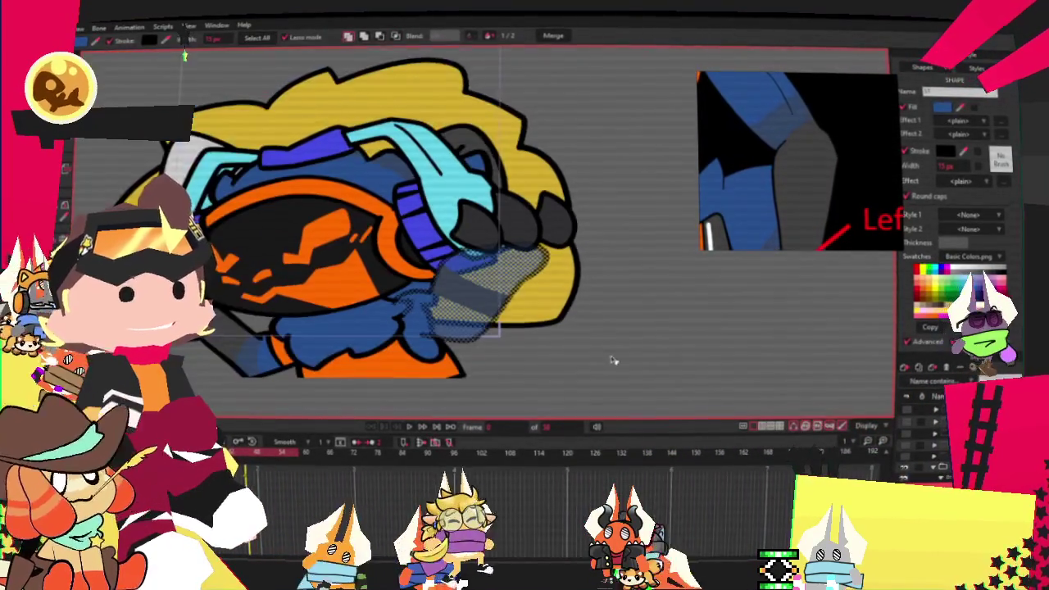
{"action": "scroll", "coordinate": [625, 344], "scroll_direction": "up", "scroll_amount": 3}
{"action": "key", "text": "t"}
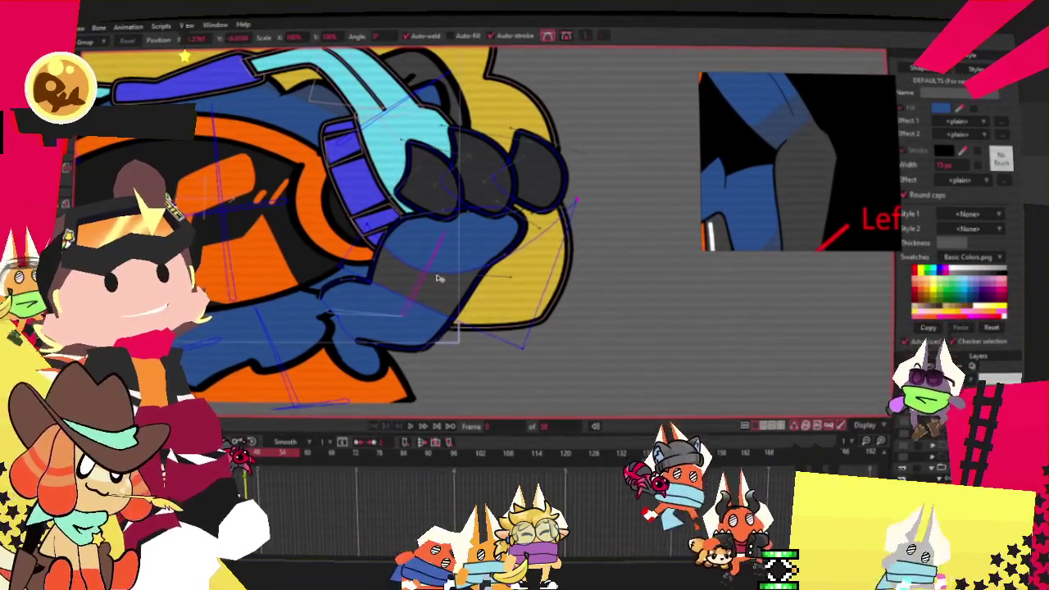
{"action": "left_click", "coordinate": [511, 353]}
{"action": "left_click_drag", "start_coordinate": [508, 366], "coordinate": [495, 377]}
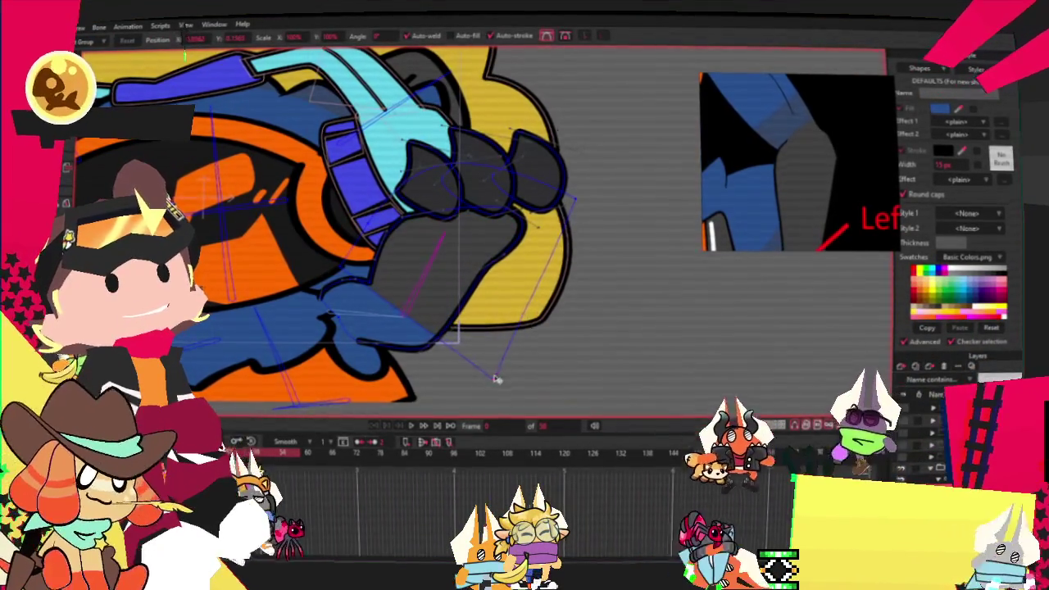
Move the wrist corner point up and right and adjust the fist outline's curve there.
{"action": "scroll", "coordinate": [350, 257], "scroll_direction": "up", "scroll_amount": 2}
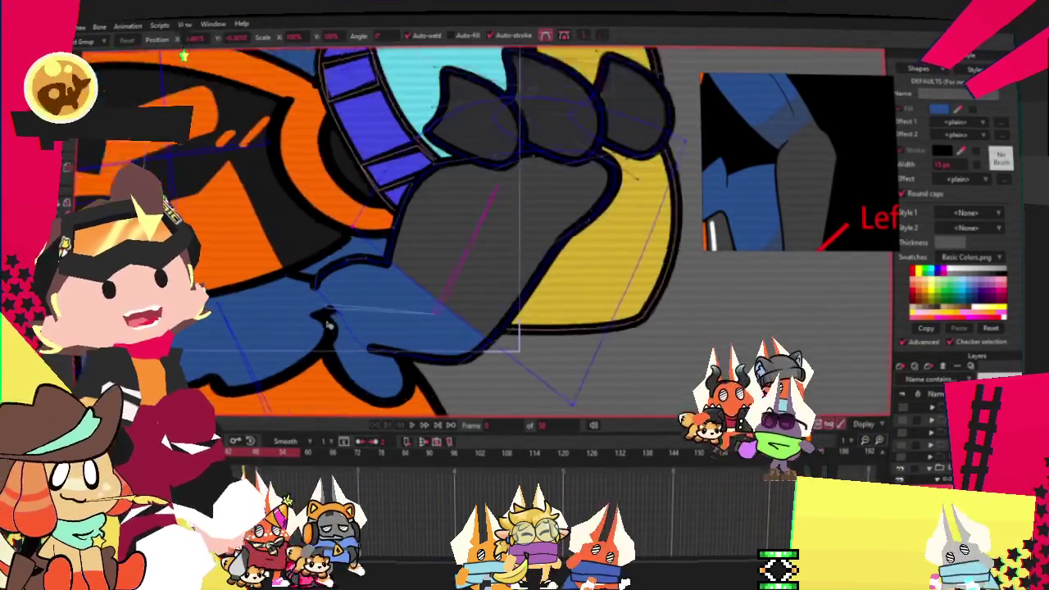
{"action": "scroll", "coordinate": [328, 278], "scroll_direction": "up", "scroll_amount": 2}
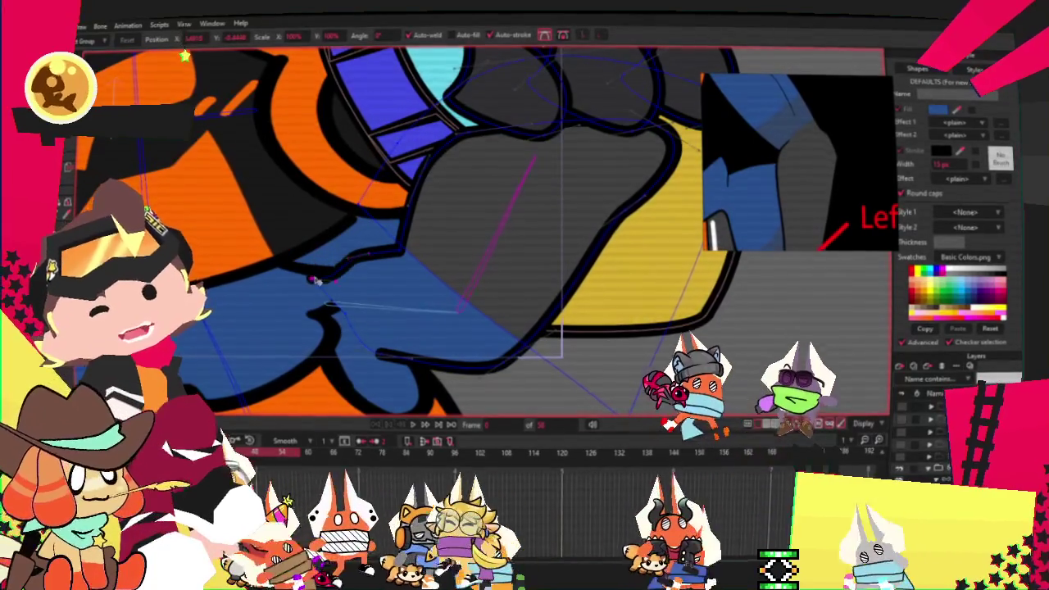
{"action": "left_click", "coordinate": [320, 275]}
{"action": "mouse_move", "coordinate": [321, 276]}
{"action": "left_mouse_down"}
{"action": "mouse_move", "coordinate": [359, 261]}
{"action": "mouse_move", "coordinate": [334, 279]}
{"action": "left_mouse_up"}
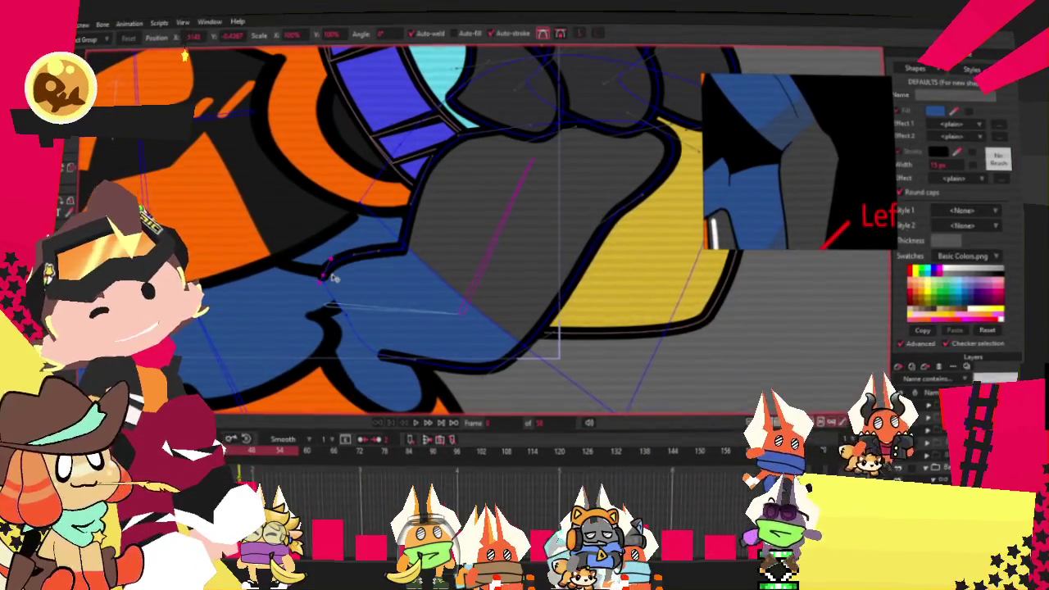
{"action": "scroll", "coordinate": [352, 299], "scroll_direction": "up", "scroll_amount": 2}
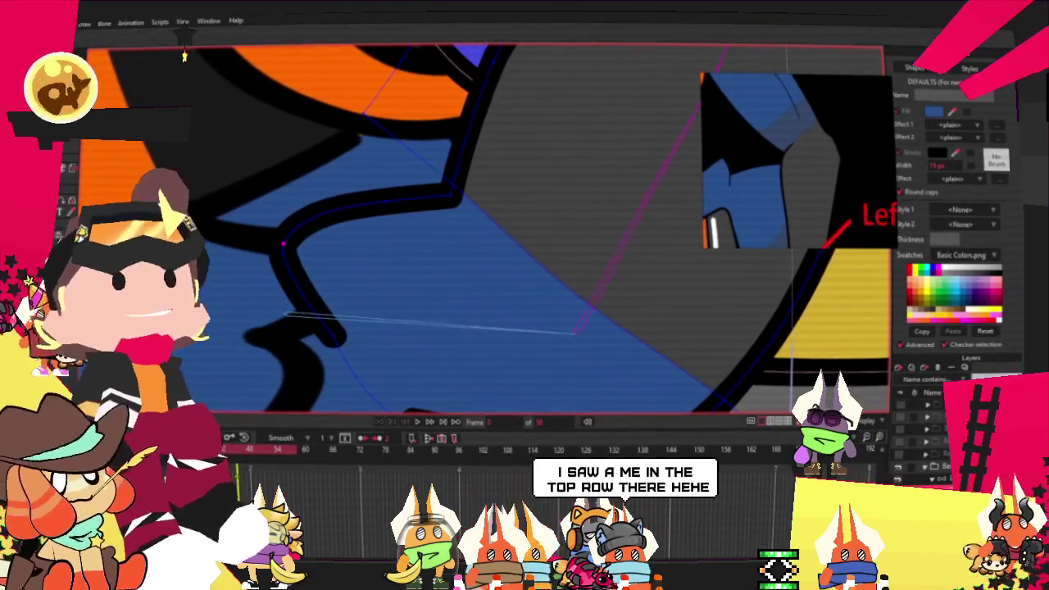
{"action": "left_click_drag", "start_coordinate": [277, 266], "coordinate": [361, 251]}
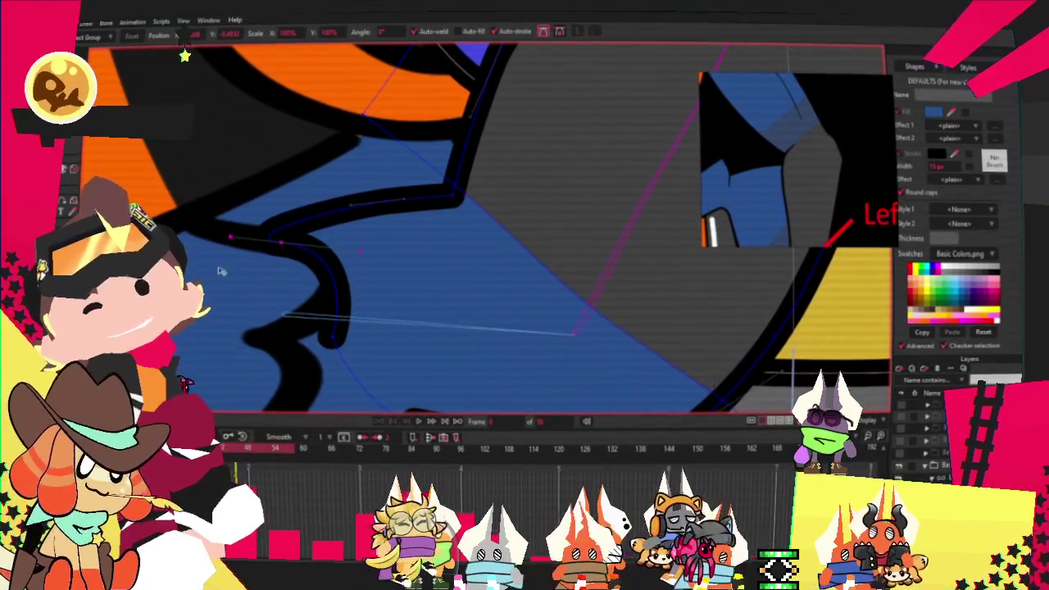
{"action": "scroll", "coordinate": [321, 279], "scroll_direction": "down", "scroll_amount": 3}
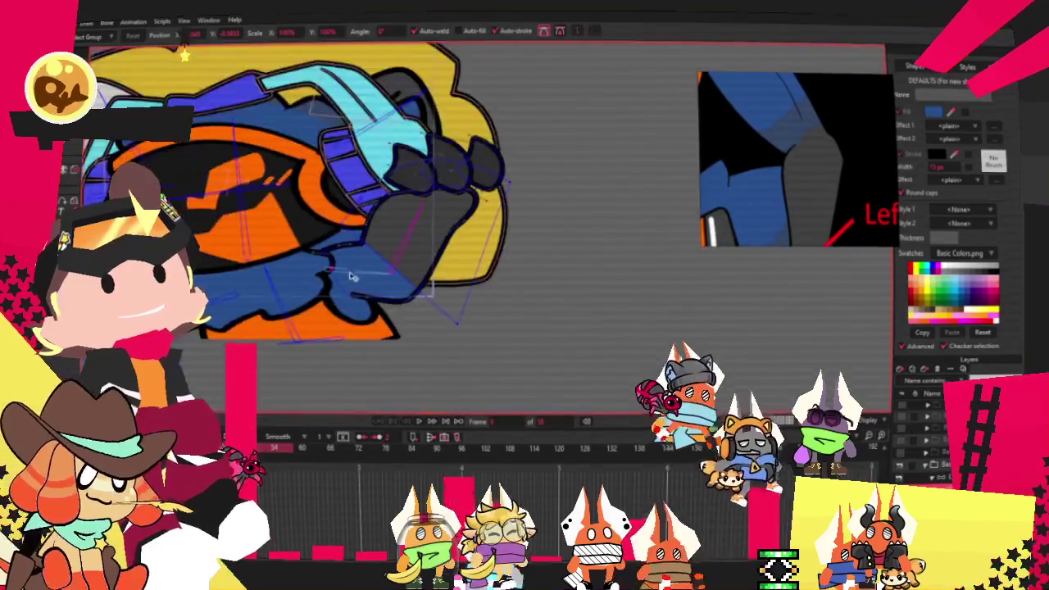
{"action": "scroll", "coordinate": [410, 245], "scroll_direction": "up", "scroll_amount": 1}
{"action": "scroll", "coordinate": [469, 233], "scroll_direction": "down", "scroll_amount": 1}
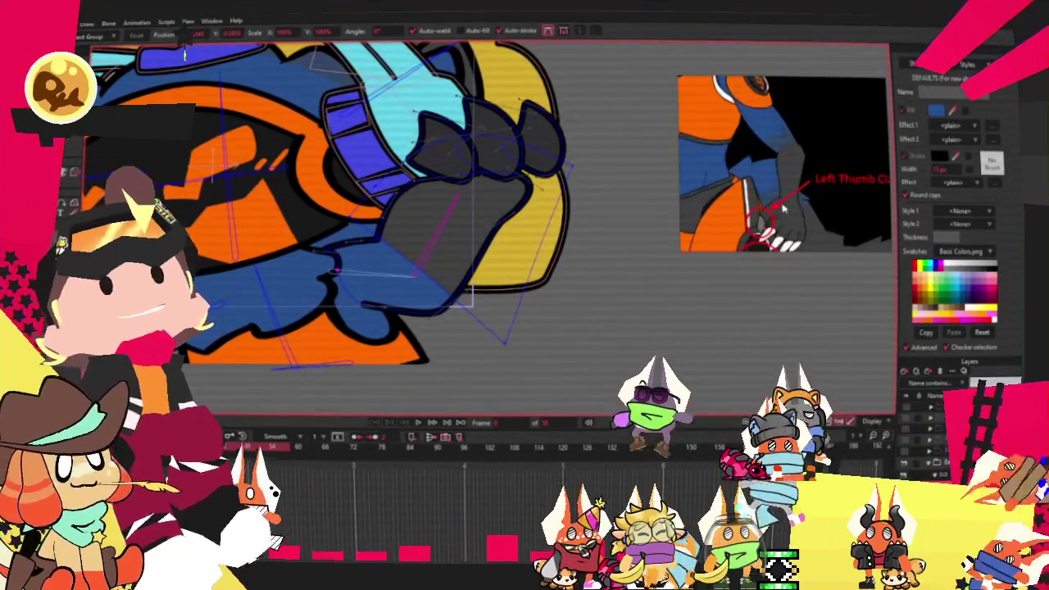
Resize and set the white claws in place over the top of the fist.
{"action": "key", "text": "g"}
{"action": "scroll", "coordinate": [486, 159], "scroll_direction": "up", "scroll_amount": 2}
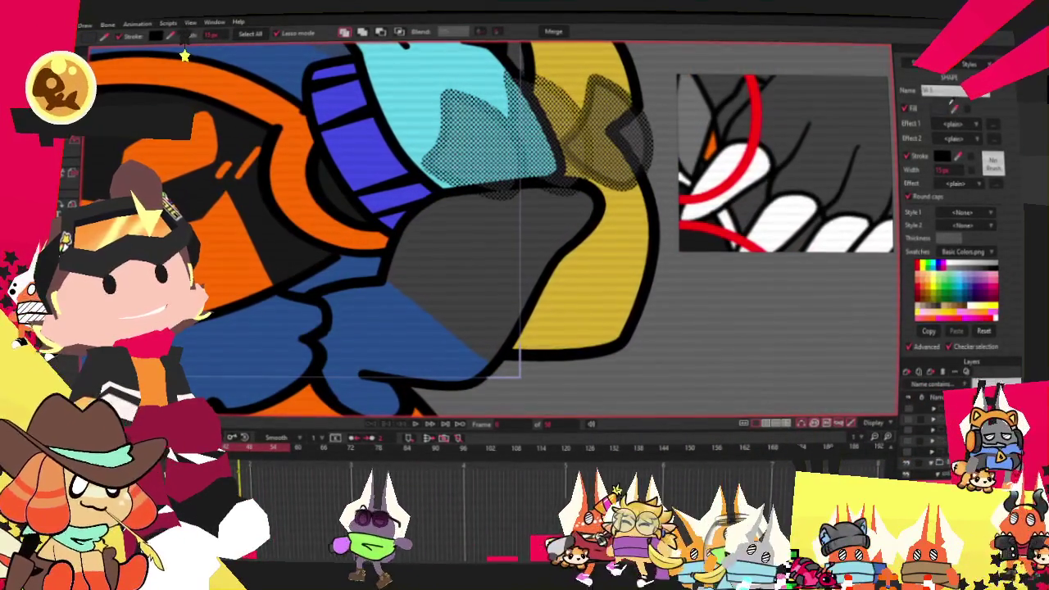
{"action": "scroll", "coordinate": [463, 160], "scroll_direction": "down", "scroll_amount": 1}
{"action": "key", "text": "t"}
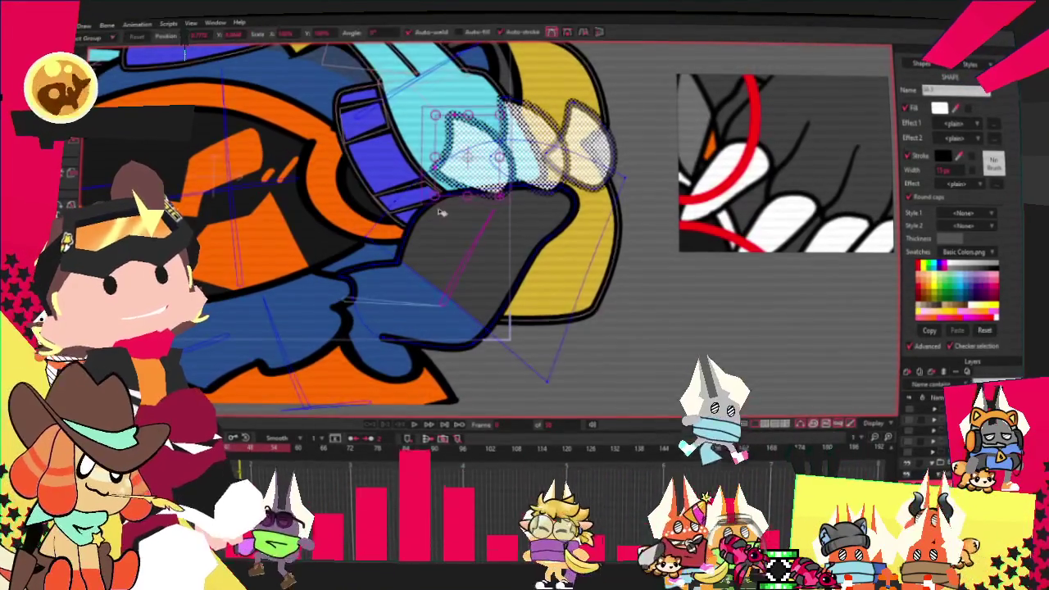
{"action": "scroll", "coordinate": [459, 193], "scroll_direction": "up", "scroll_amount": 2}
{"action": "key", "text": "ctrl+z"}
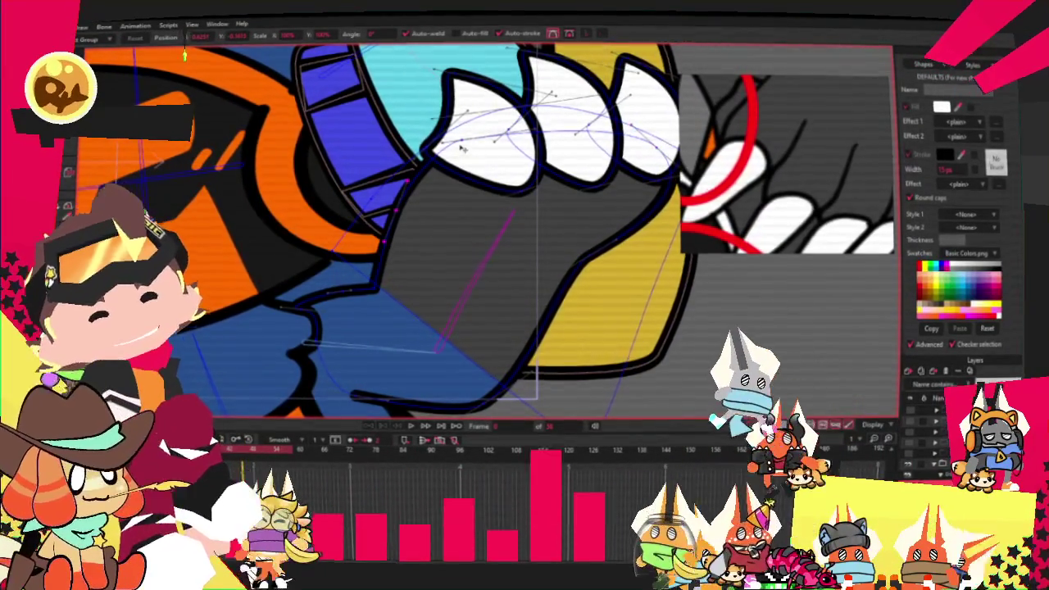
Select the dark gray fist shape, then clear it and select every point in the drawing.
{"action": "scroll", "coordinate": [328, 154], "scroll_direction": "down", "scroll_amount": 3}
{"action": "scroll", "coordinate": [218, 158], "scroll_direction": "up", "scroll_amount": 2}
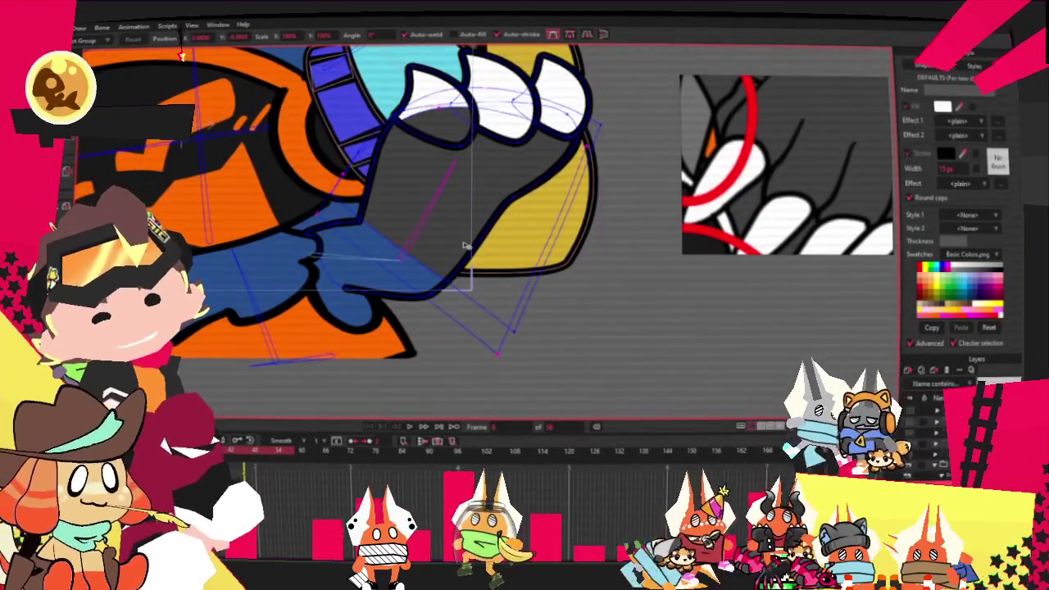
{"action": "key", "text": "q"}
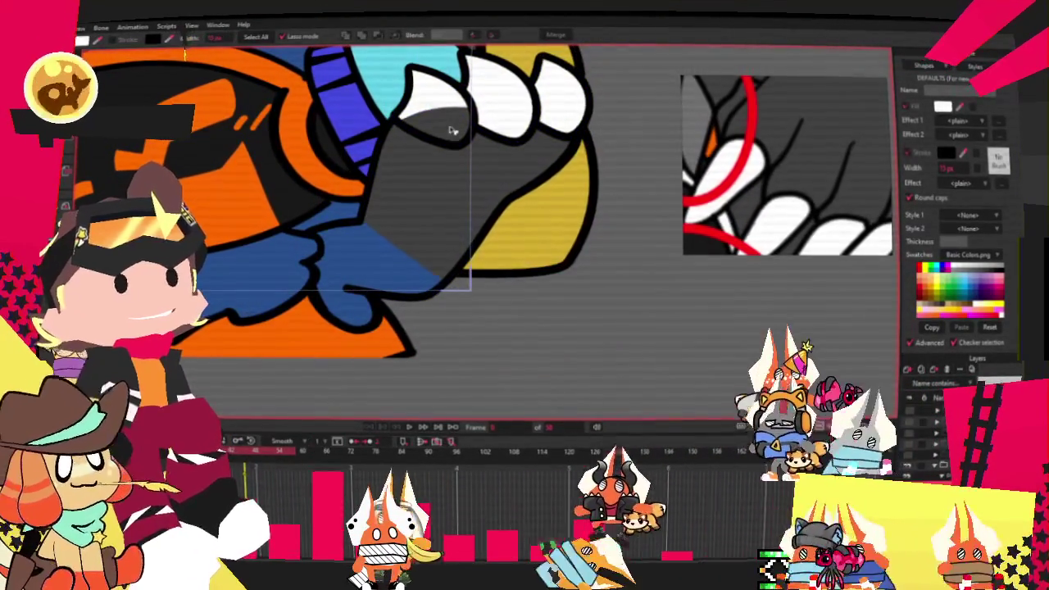
{"action": "left_click", "coordinate": [452, 131]}
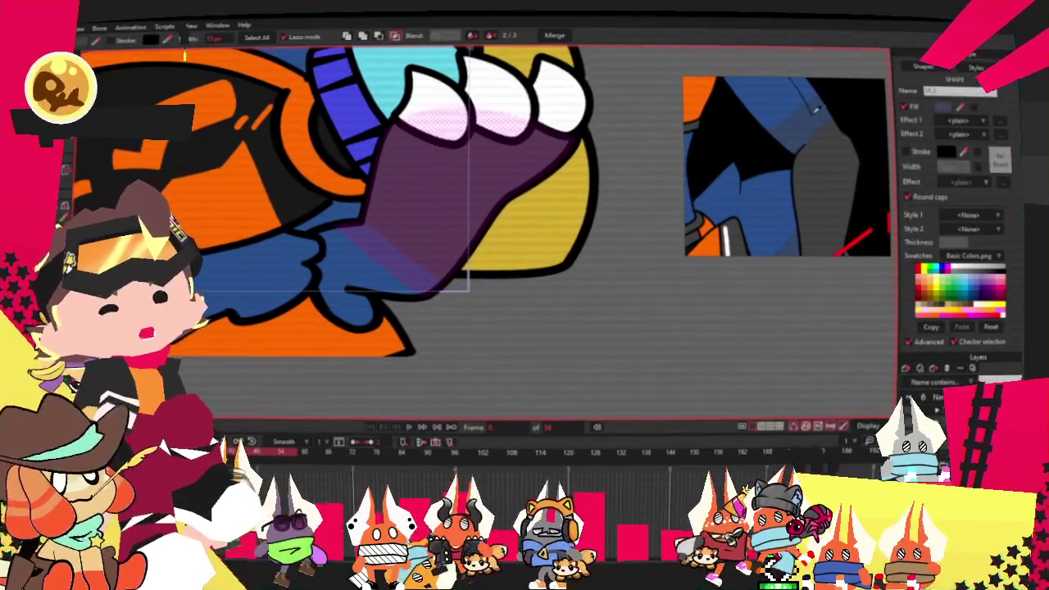
{"action": "key", "text": "ctrl+shift+a"}
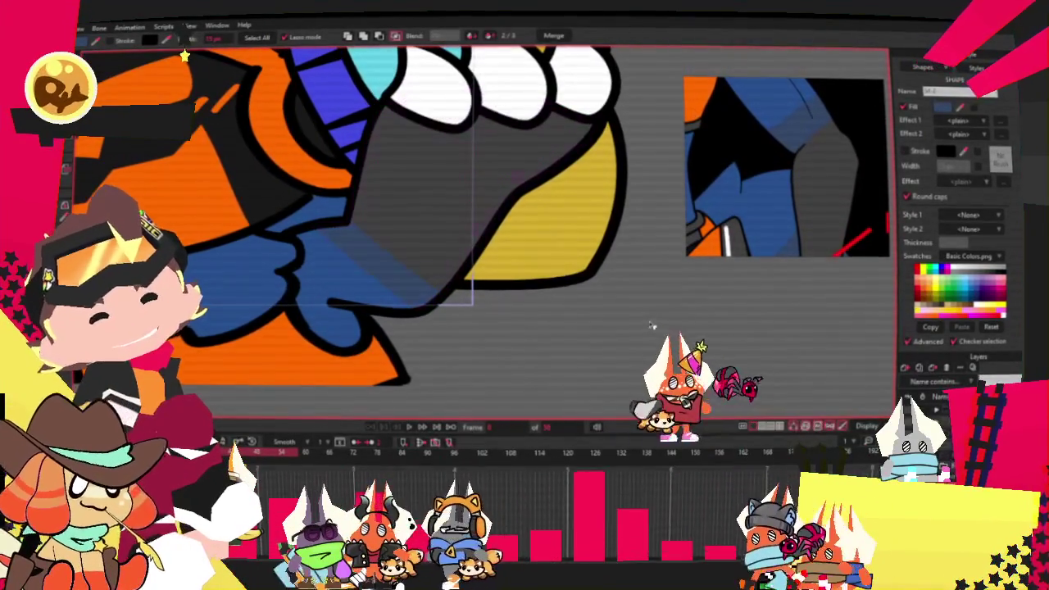
{"action": "key", "text": "ctrl+a"}
{"action": "key", "text": "t"}
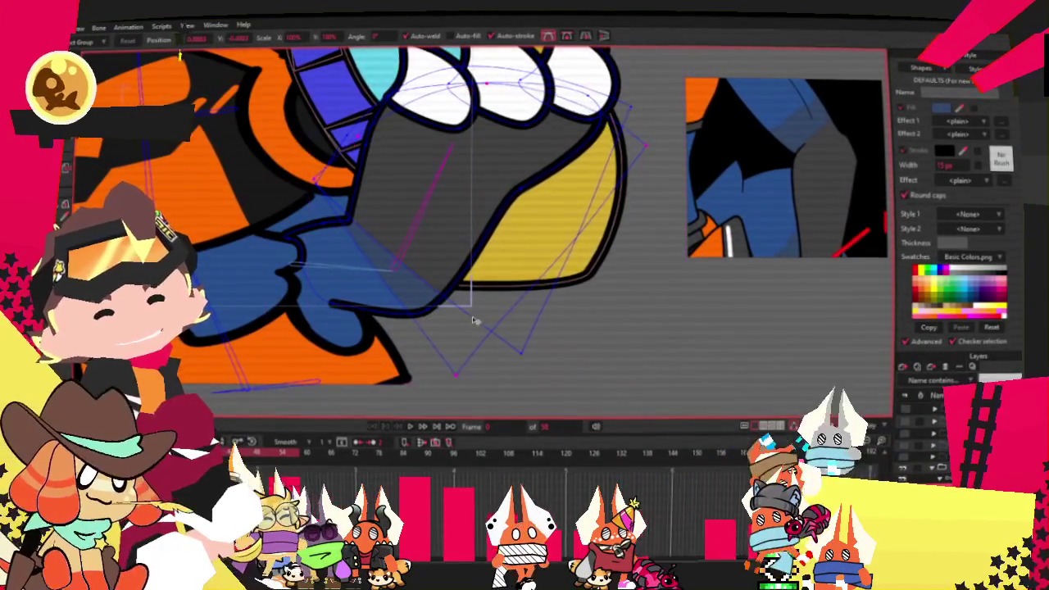
{"action": "scroll", "coordinate": [465, 329], "scroll_direction": "down", "scroll_amount": 3}
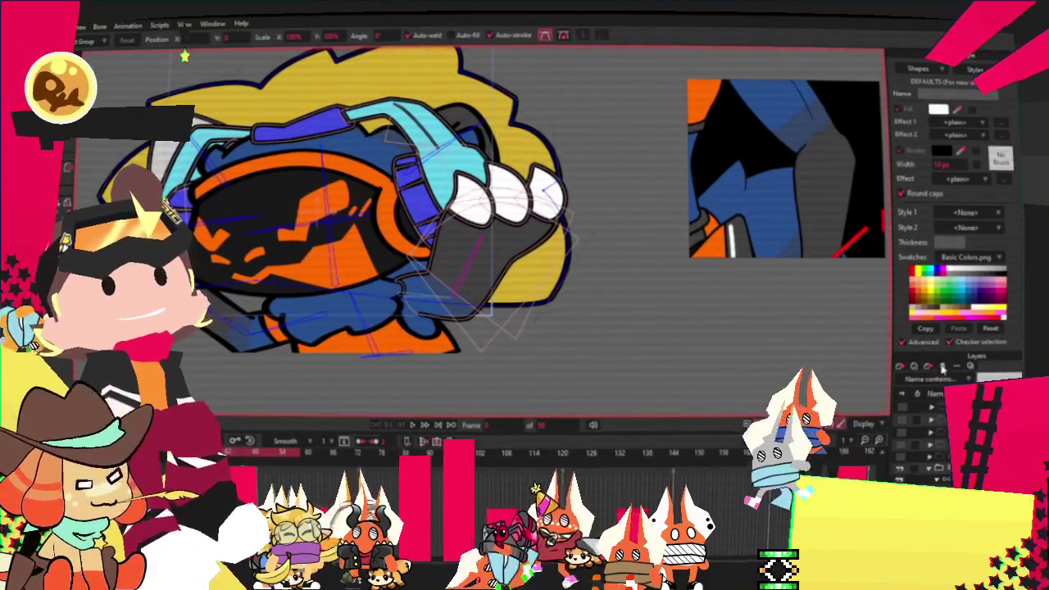
Hide the yellow hair, shift the character right and down, and zoom into the visor.
{"action": "left_click", "coordinate": [943, 369]}
{"action": "left_click_drag", "start_coordinate": [251, 285], "coordinate": [382, 309]}
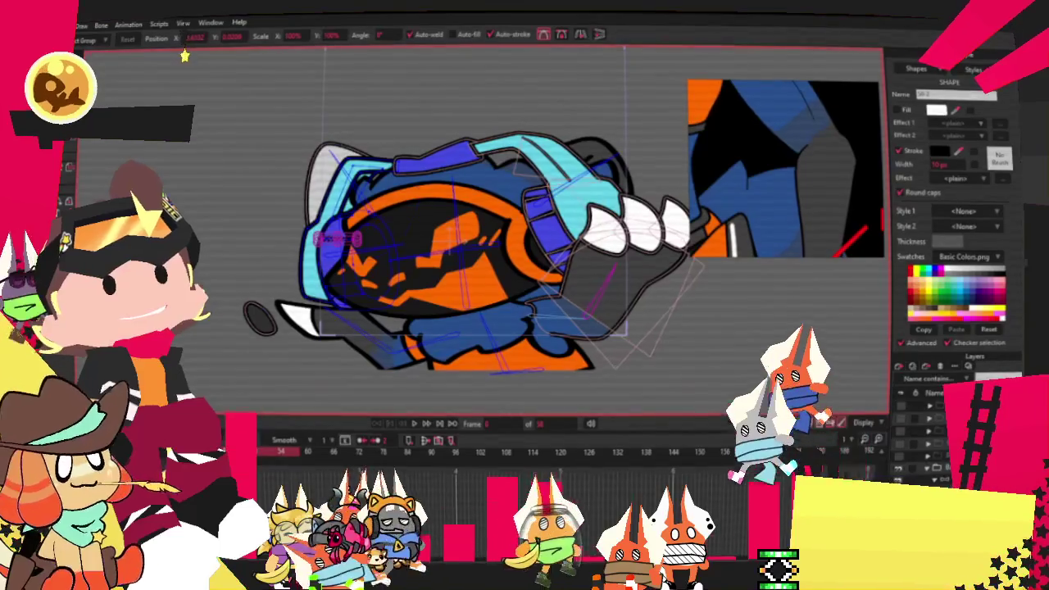
{"action": "scroll", "coordinate": [333, 334], "scroll_direction": "up", "scroll_amount": 3}
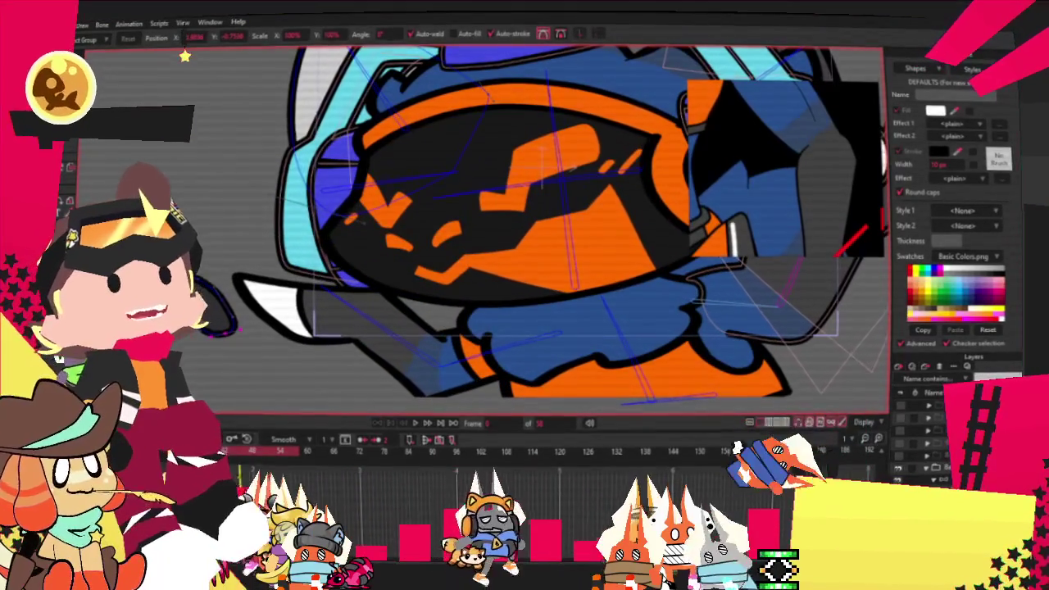
{"action": "scroll", "coordinate": [238, 286], "scroll_direction": "down", "scroll_amount": 3}
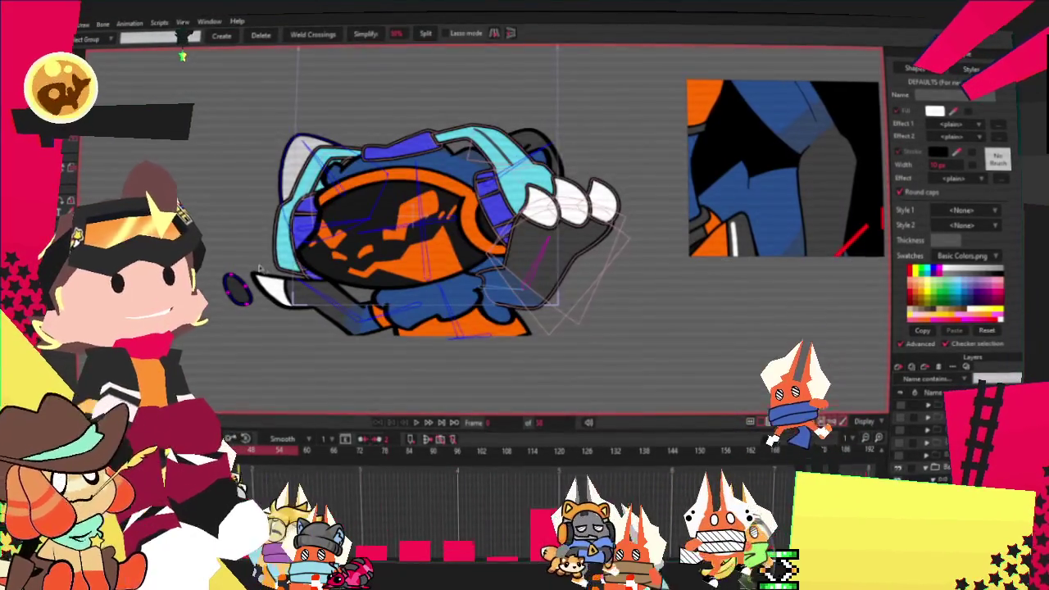
{"action": "scroll", "coordinate": [259, 269], "scroll_direction": "up", "scroll_amount": 3}
{"action": "scroll", "coordinate": [227, 268], "scroll_direction": "down", "scroll_amount": 2}
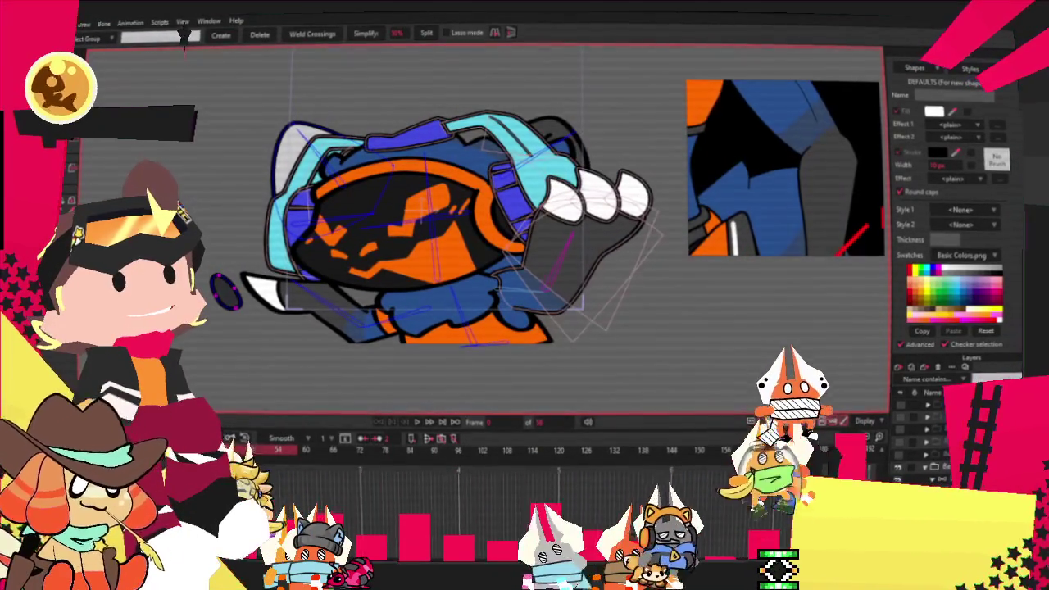
{"action": "scroll", "coordinate": [232, 288], "scroll_direction": "up", "scroll_amount": 2}
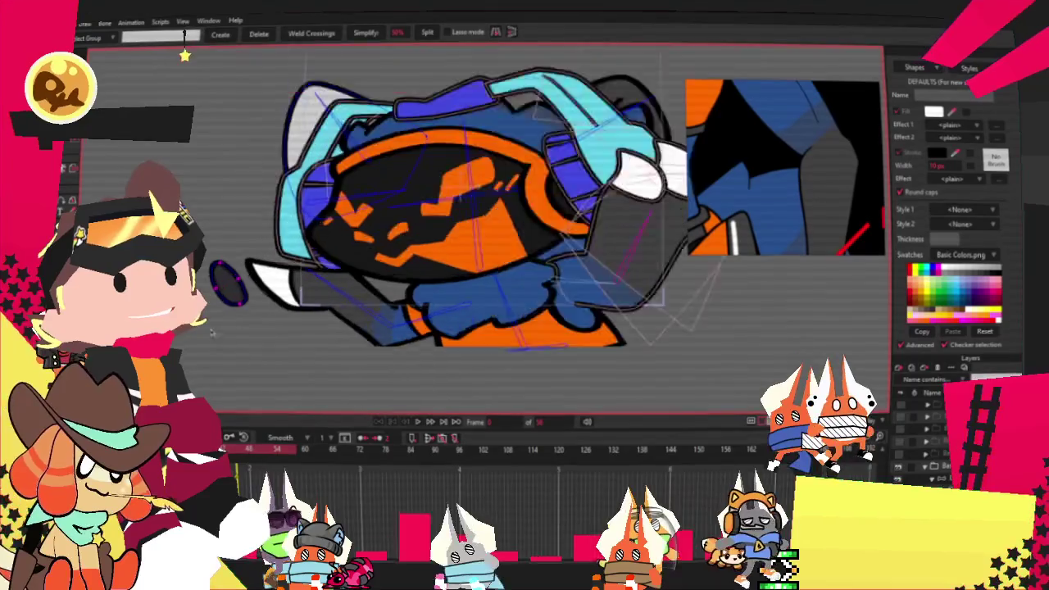
{"action": "scroll", "coordinate": [234, 286], "scroll_direction": "up", "scroll_amount": 2}
{"action": "scroll", "coordinate": [234, 286], "scroll_direction": "down", "scroll_amount": 2}
{"action": "scroll", "coordinate": [233, 286], "scroll_direction": "up", "scroll_amount": 2}
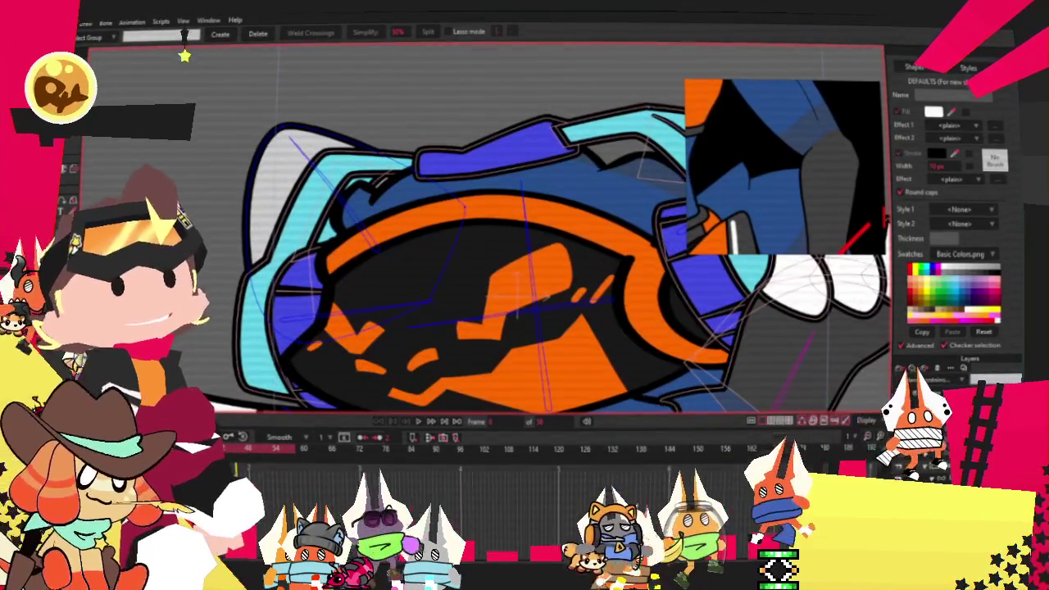
{"action": "key", "text": "q"}
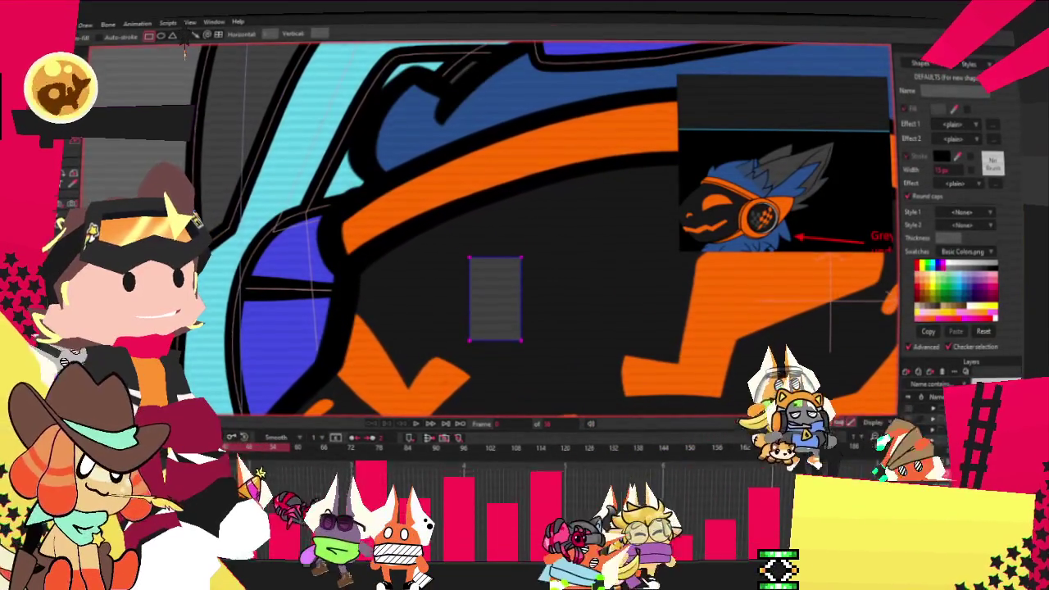
Drag the gray pattern piece off the visor to the helmet's left side.
{"action": "key", "text": "a"}
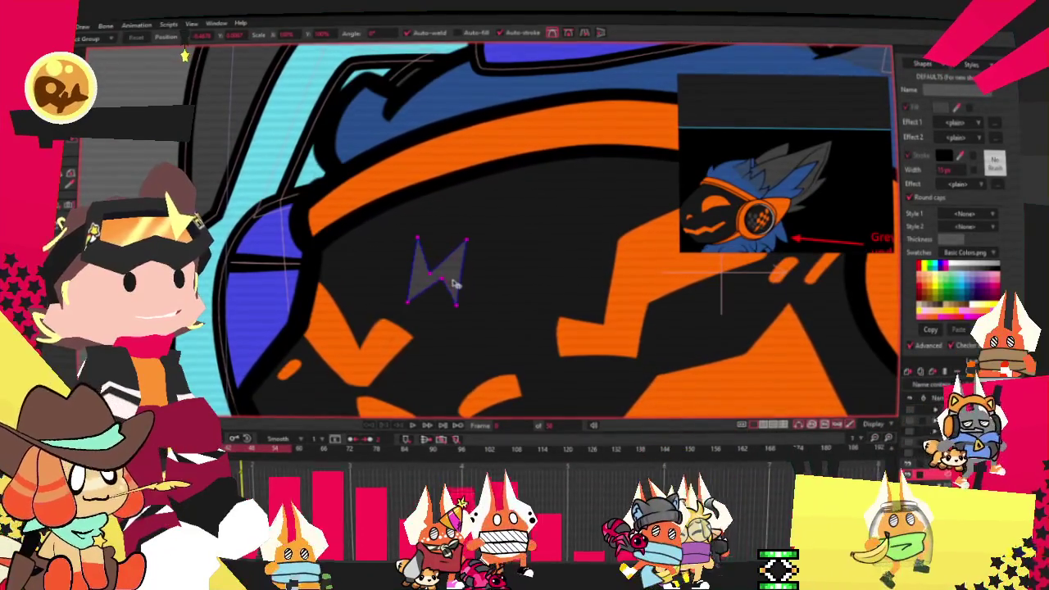
{"action": "left_click_drag", "start_coordinate": [452, 277], "coordinate": [311, 246]}
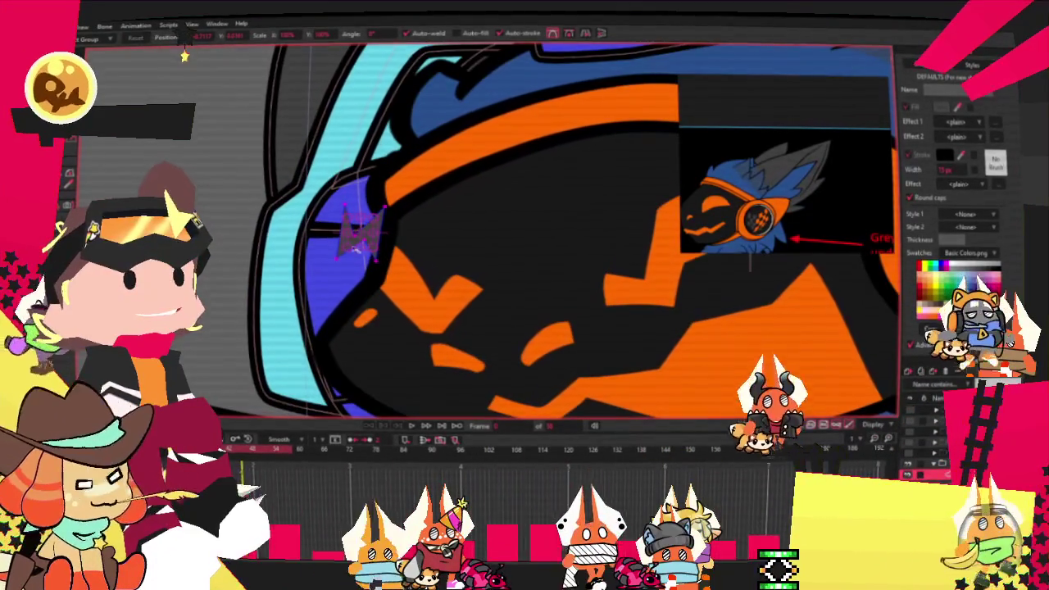
{"action": "scroll", "coordinate": [581, 263], "scroll_direction": "down", "scroll_amount": 3}
{"action": "scroll", "coordinate": [581, 264], "scroll_direction": "down", "scroll_amount": 2}
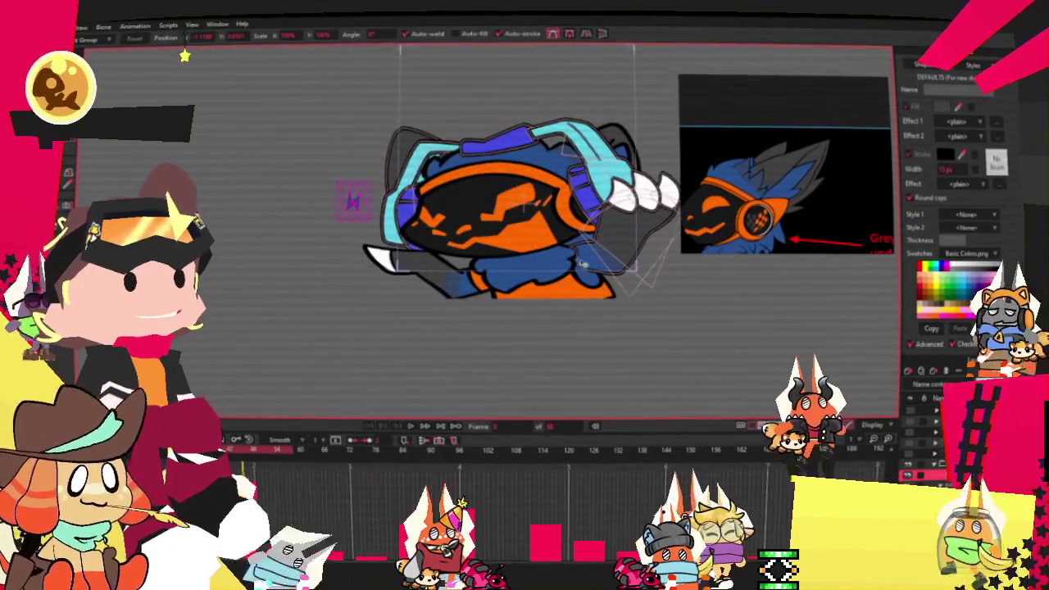
{"action": "scroll", "coordinate": [580, 262], "scroll_direction": "up", "scroll_amount": 2}
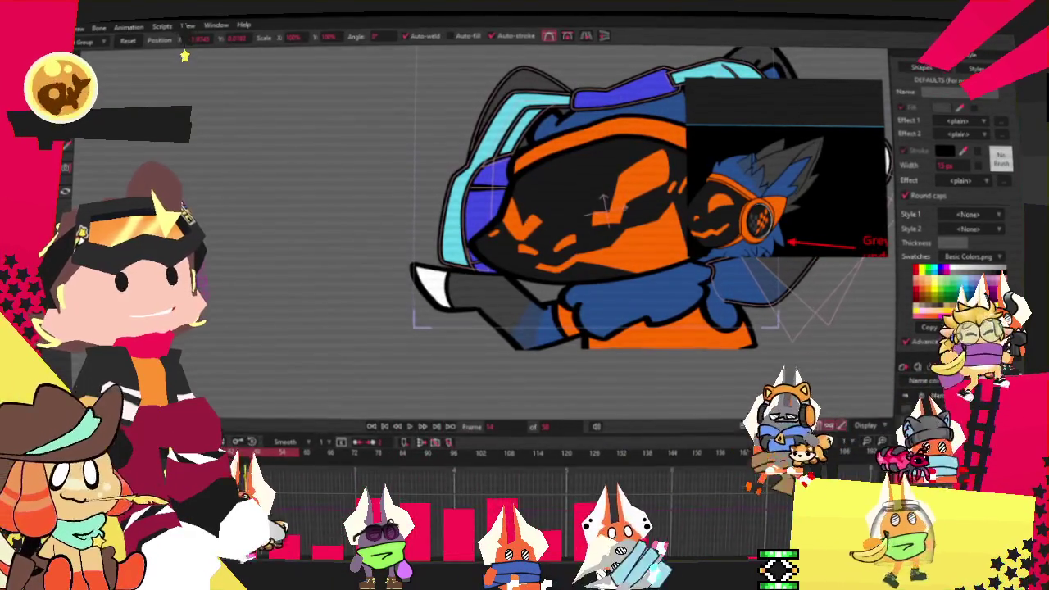
On the next frame, scale up the checkered pattern shape over the head.
{"action": "key", "text": "ctrl+Right"}
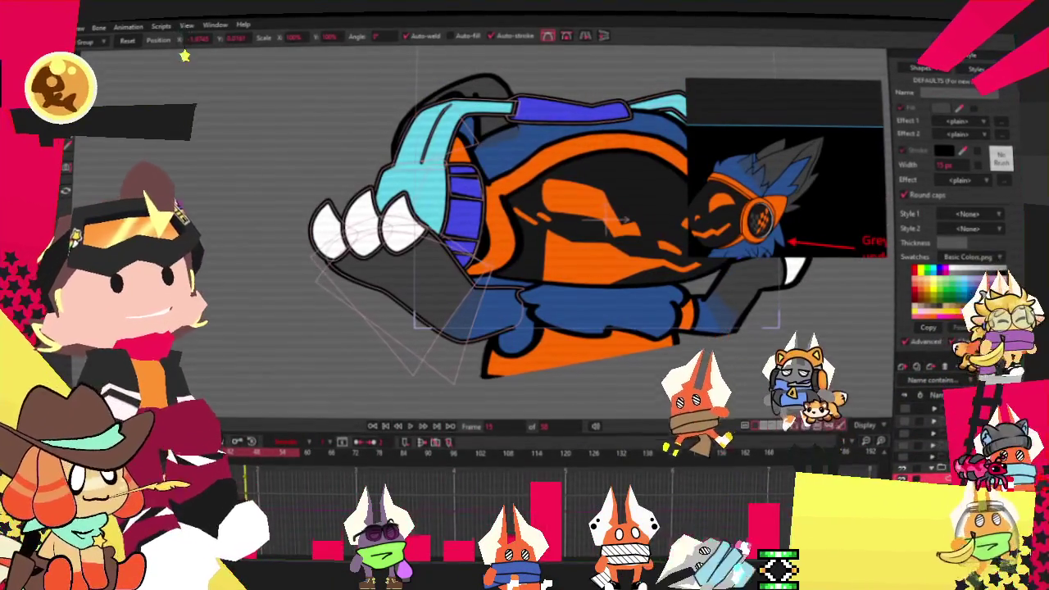
{"action": "left_click", "coordinate": [529, 160]}
{"action": "scroll", "coordinate": [551, 196], "scroll_direction": "up", "scroll_amount": 2}
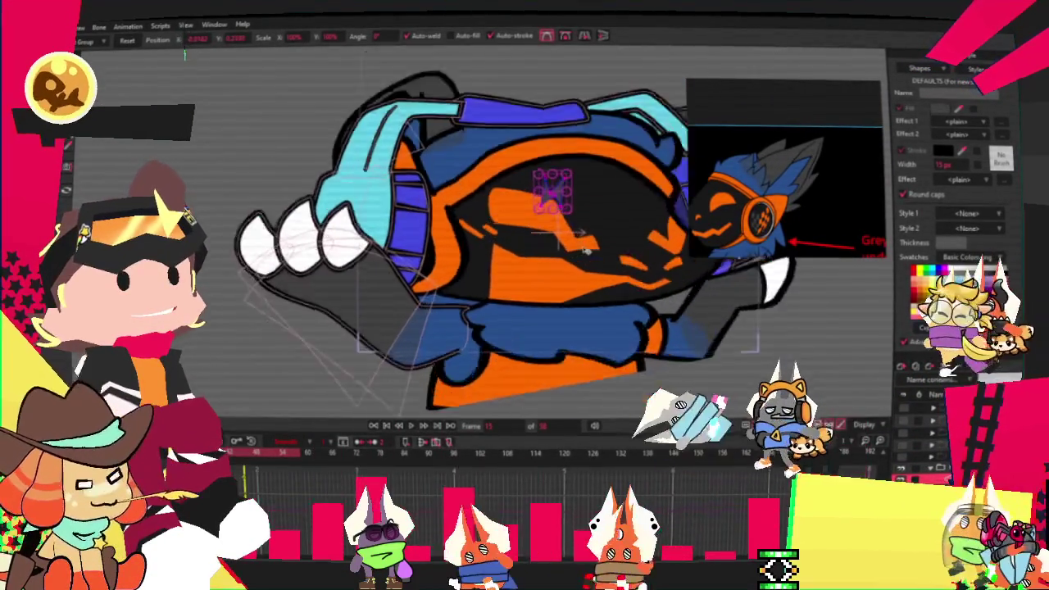
{"action": "scroll", "coordinate": [551, 197], "scroll_direction": "up", "scroll_amount": 3}
{"action": "mouse_move", "coordinate": [542, 159]}
{"action": "left_mouse_down"}
{"action": "mouse_move", "coordinate": [558, 182]}
{"action": "mouse_move", "coordinate": [538, 145]}
{"action": "left_mouse_up"}
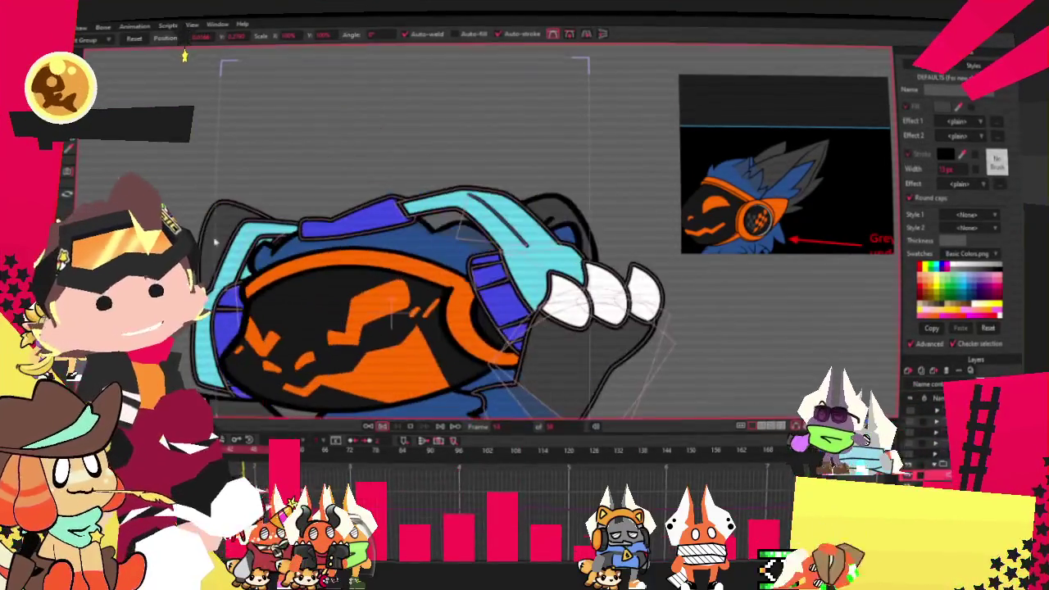
Give the selected shape a new fill colour, deselect it, and play the head animation.
{"action": "key", "text": "g"}
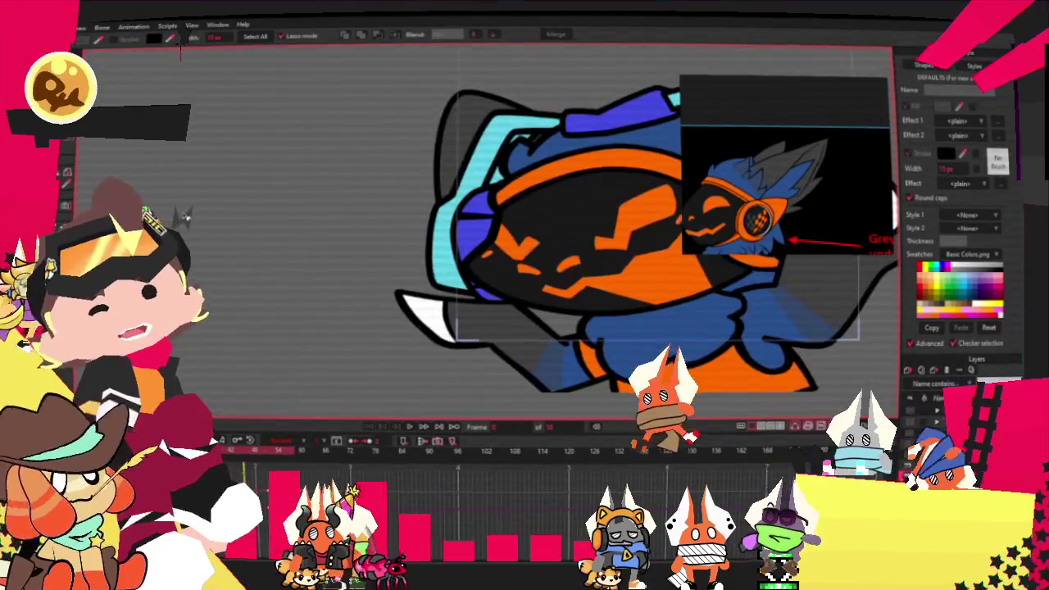
{"action": "left_click", "coordinate": [957, 108]}
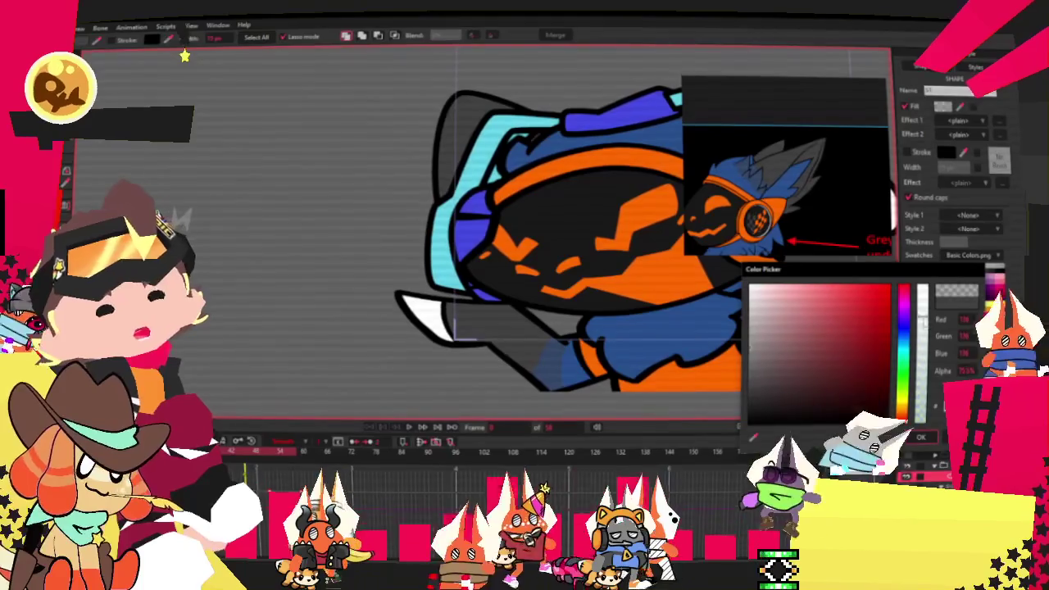
{"action": "left_click", "coordinate": [921, 436]}
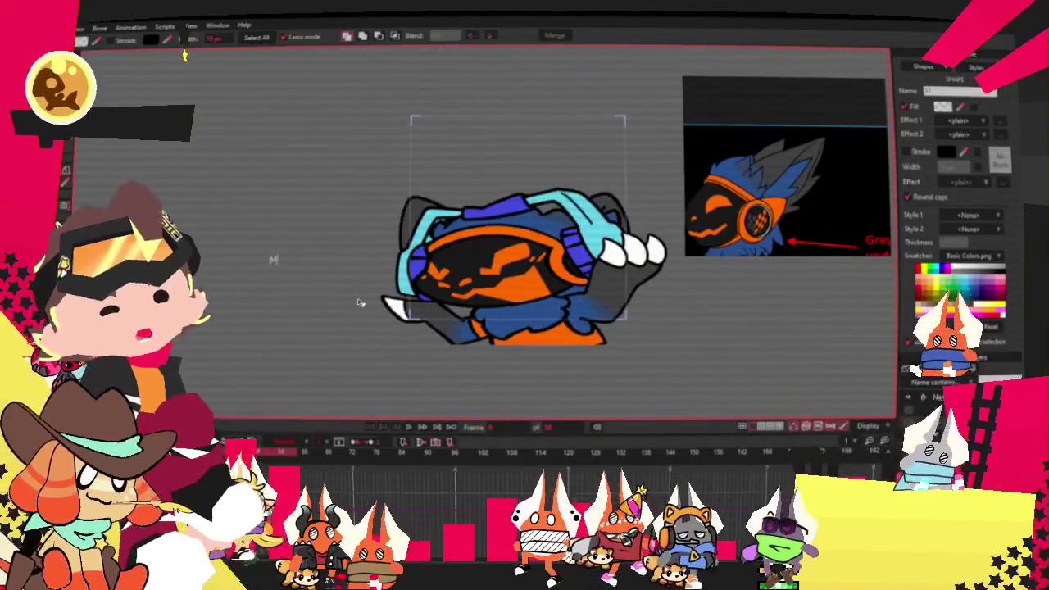
{"action": "left_click", "coordinate": [505, 334]}
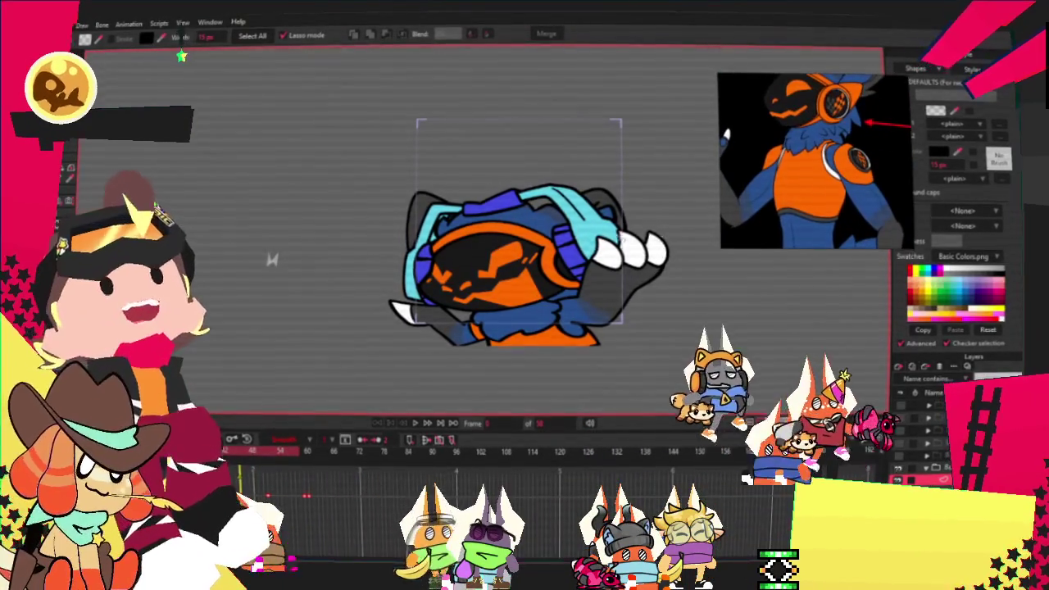
{"action": "scroll", "coordinate": [620, 281], "scroll_direction": "up", "scroll_amount": 3}
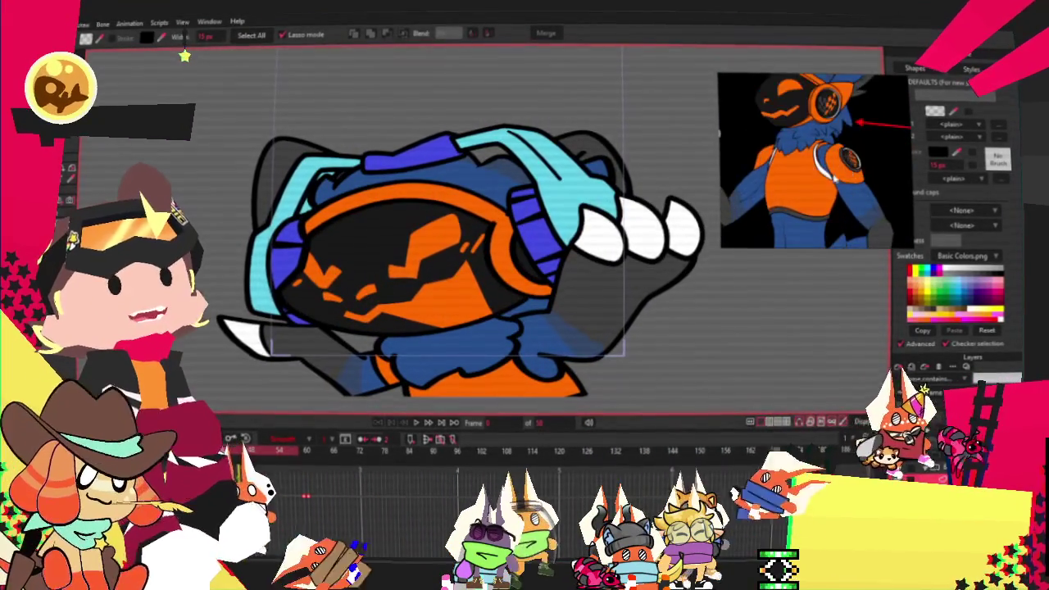
{"action": "left_click", "coordinate": [417, 423]}
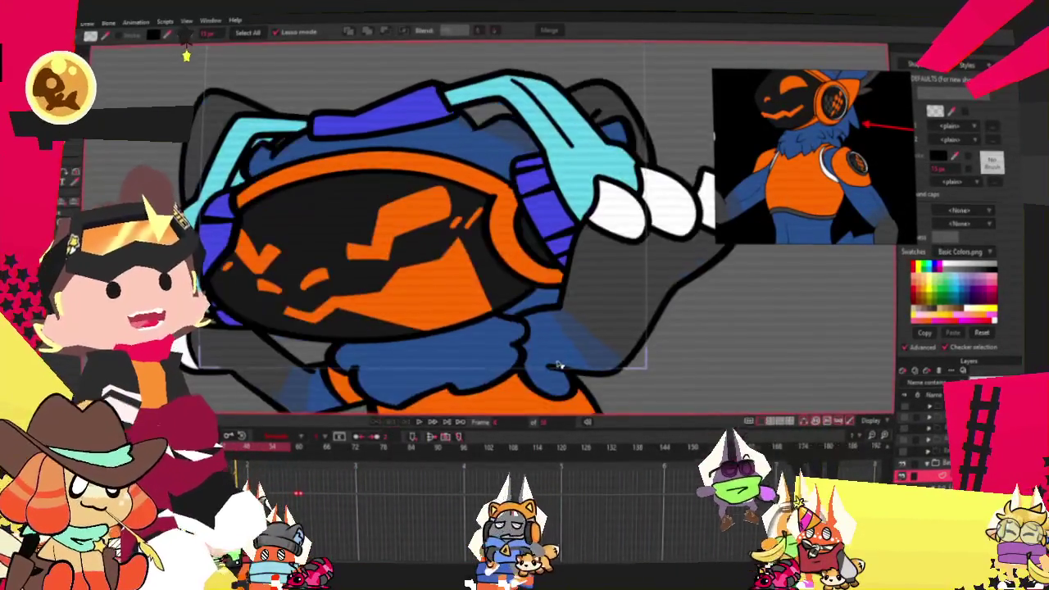
{"action": "scroll", "coordinate": [572, 306], "scroll_direction": "up", "scroll_amount": 2}
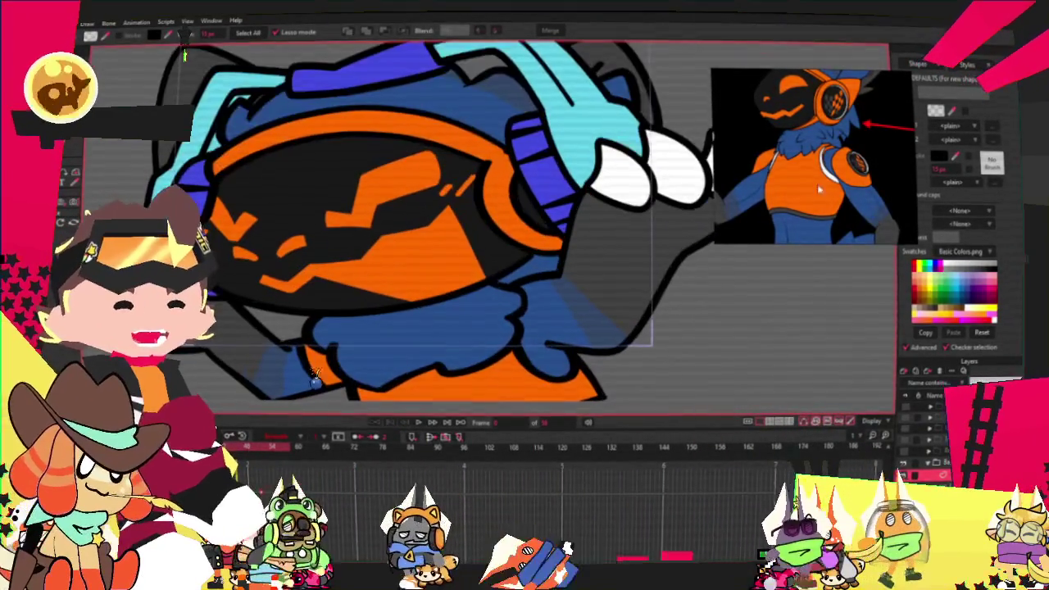
{"action": "scroll", "coordinate": [548, 330], "scroll_direction": "up", "scroll_amount": 2}
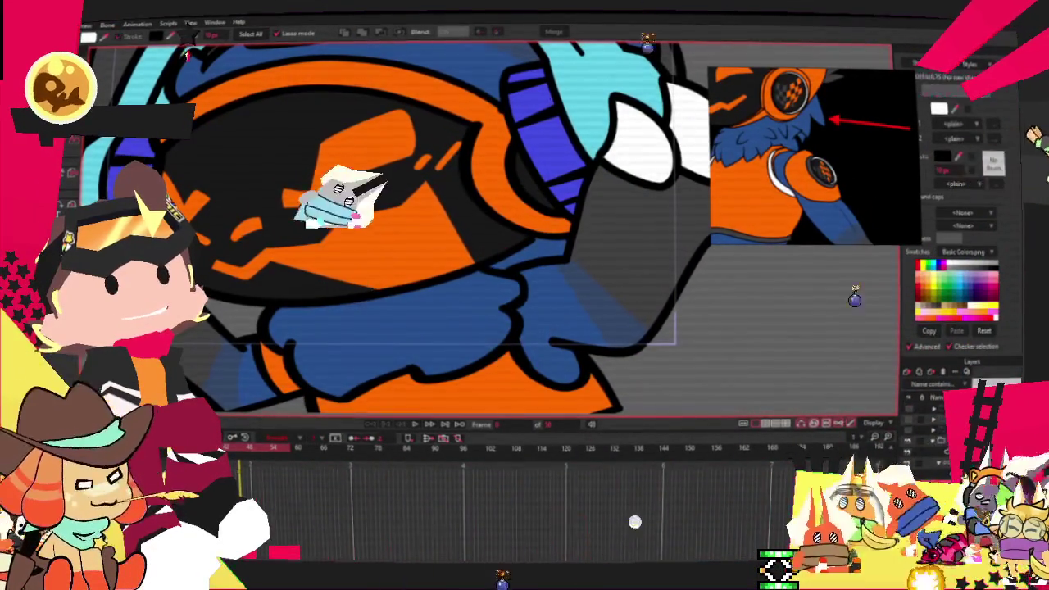
{"action": "key", "text": "g"}
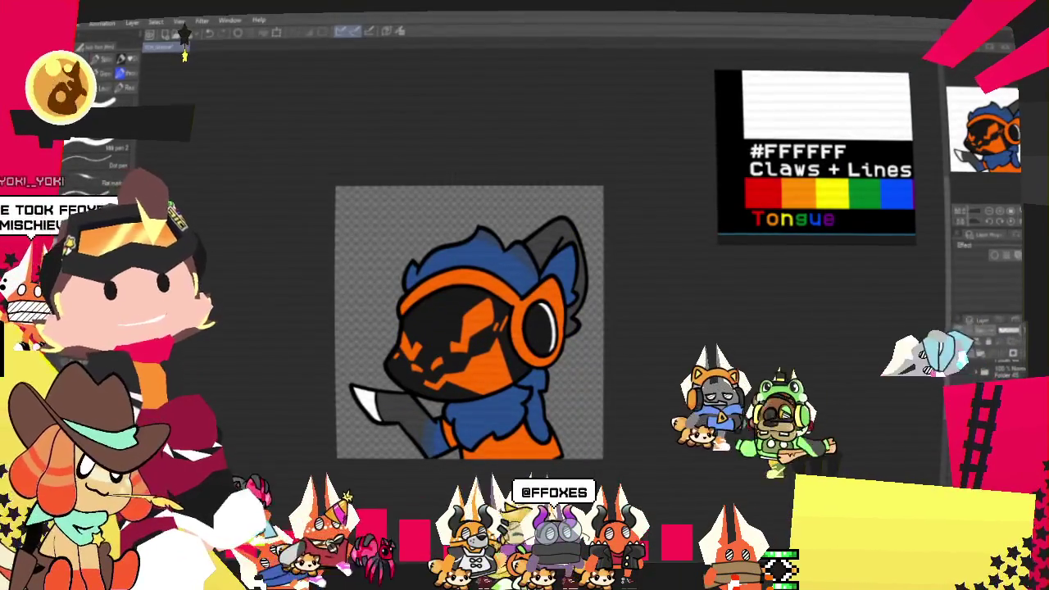
Zoom in on the character's face in the Clip Studio Paint canvas.
{"action": "scroll", "coordinate": [487, 402], "scroll_direction": "up", "scroll_amount": 3}
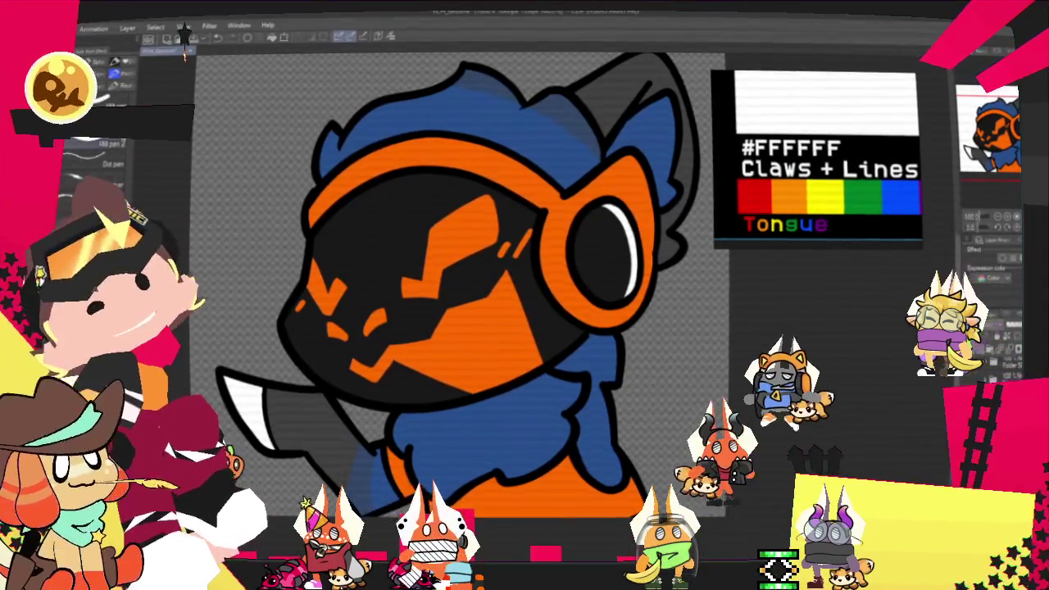
Paint a yellow tongue with a green stripe under the mask and export as PNG.
{"action": "left_click_drag", "start_coordinate": [514, 357], "coordinate": [510, 367]}
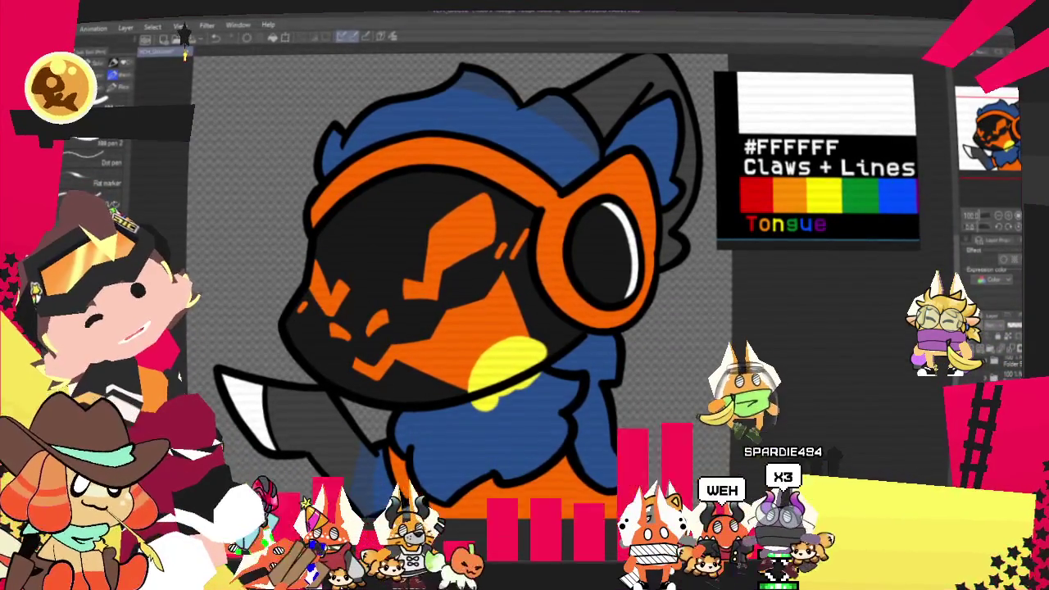
{"action": "left_click_drag", "start_coordinate": [512, 369], "coordinate": [531, 395]}
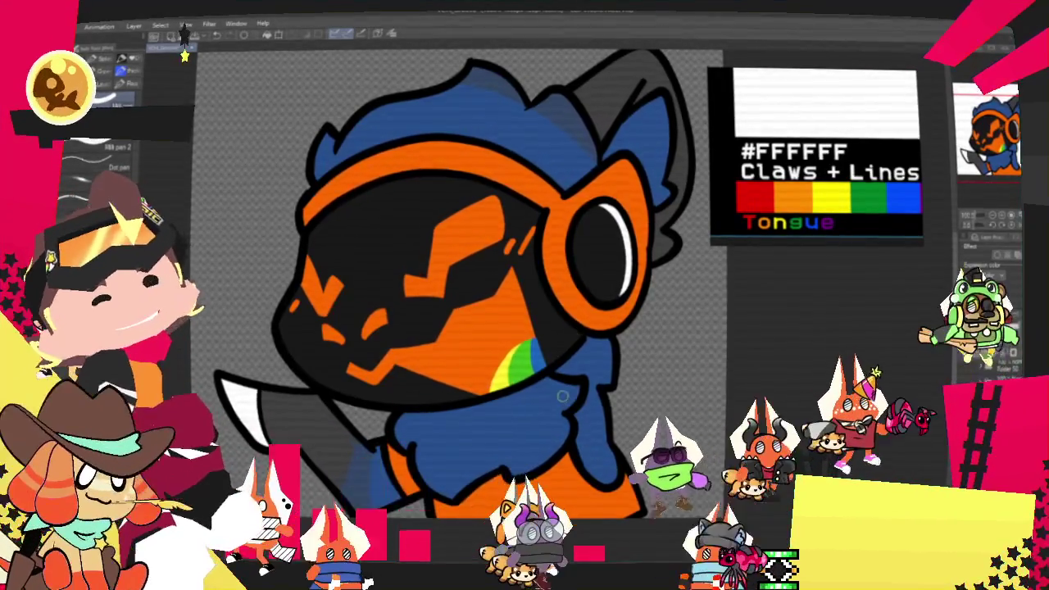
{"action": "scroll", "coordinate": [577, 328], "scroll_direction": "down", "scroll_amount": 4}
{"action": "scroll", "coordinate": [577, 328], "scroll_direction": "up", "scroll_amount": 1}
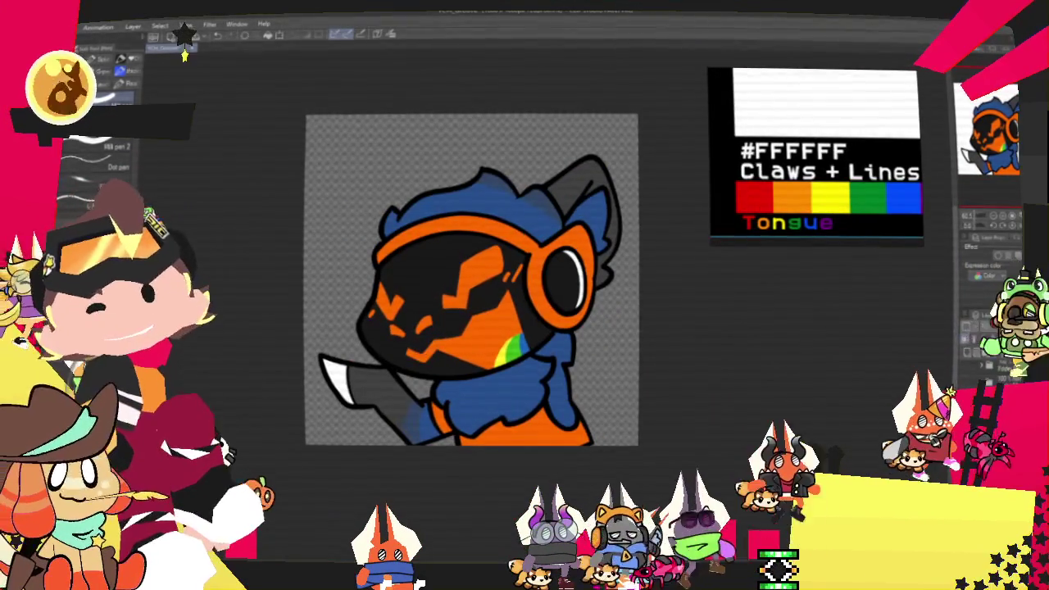
{"action": "left_click", "coordinate": [185, 30]}
{"action": "left_click", "coordinate": [258, 196]}
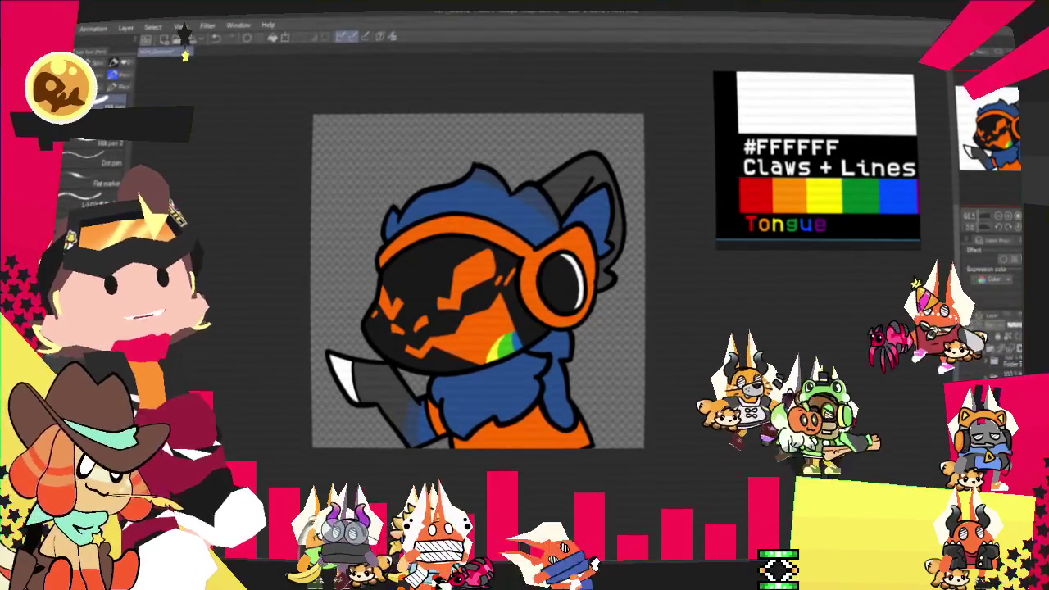
Switch from Clip Studio Paint back to the Moho character rig.
{"action": "key", "text": "alt+Tab"}
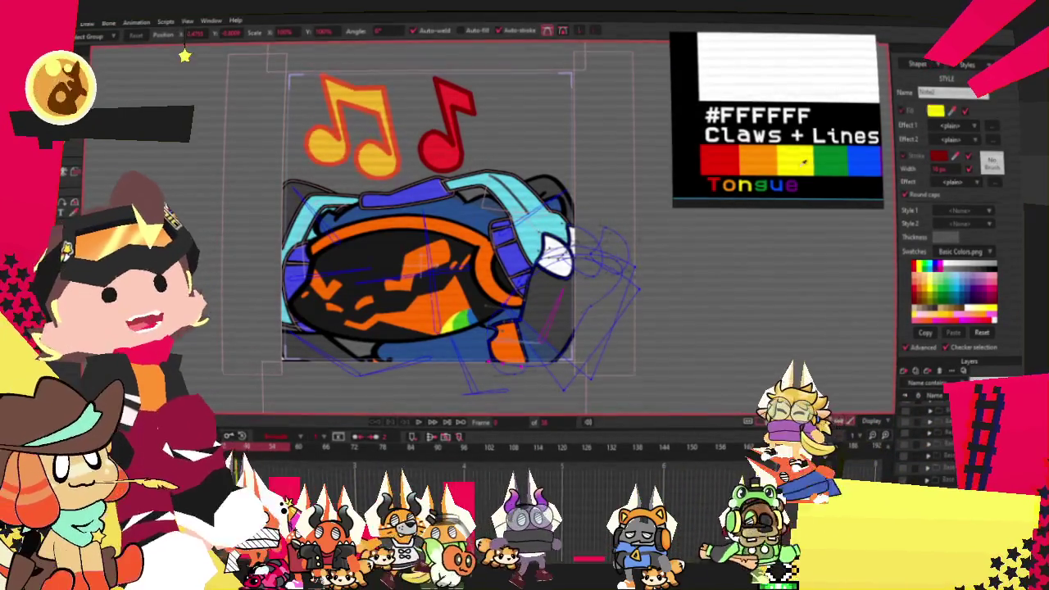
Colour the music note orange and apply a saved note style.
{"action": "left_click", "coordinate": [919, 453]}
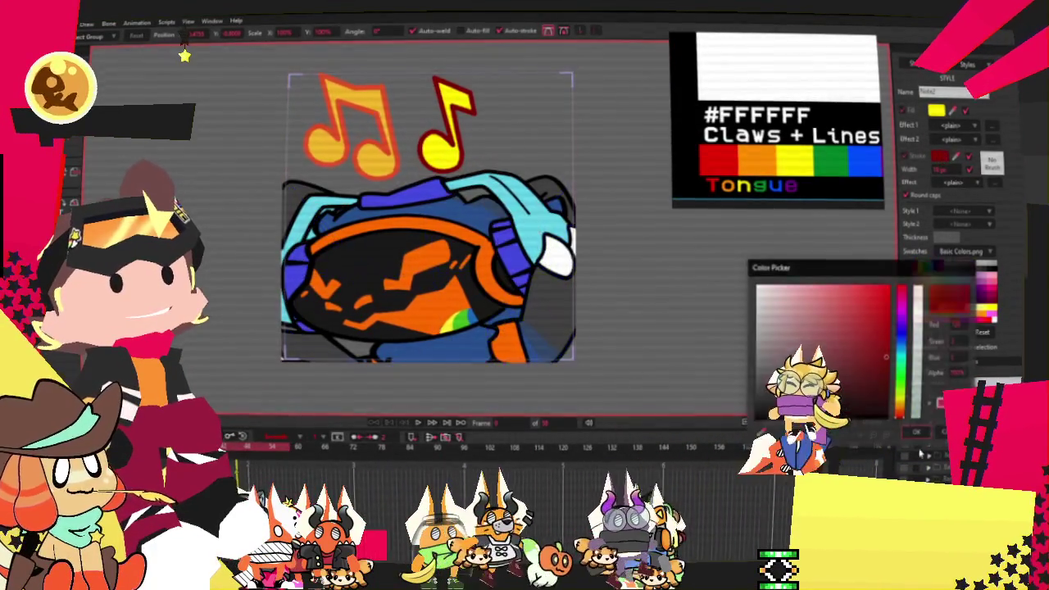
{"action": "left_click", "coordinate": [901, 399]}
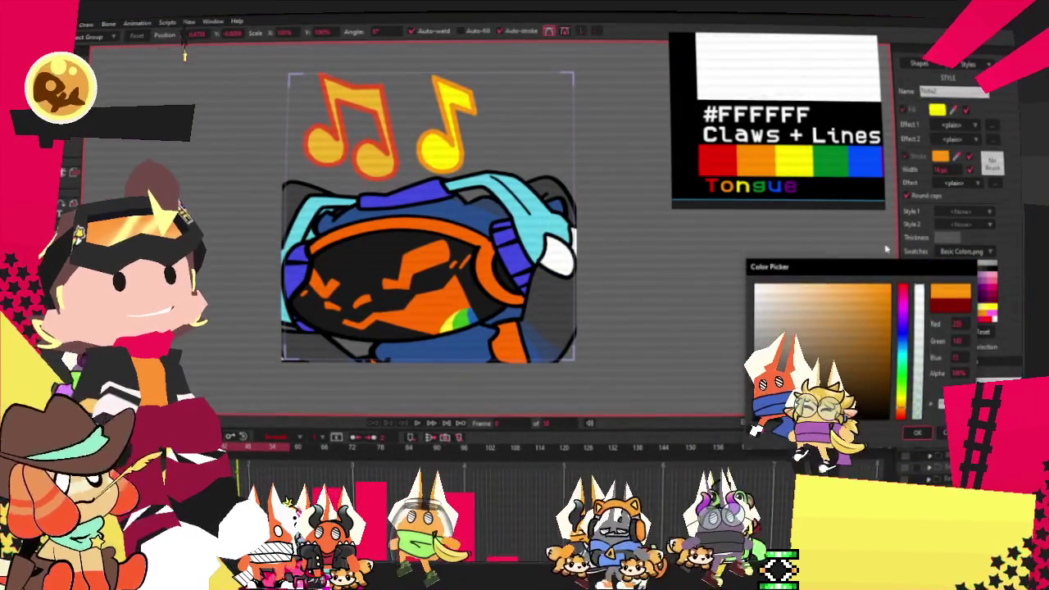
{"action": "left_click", "coordinate": [917, 433]}
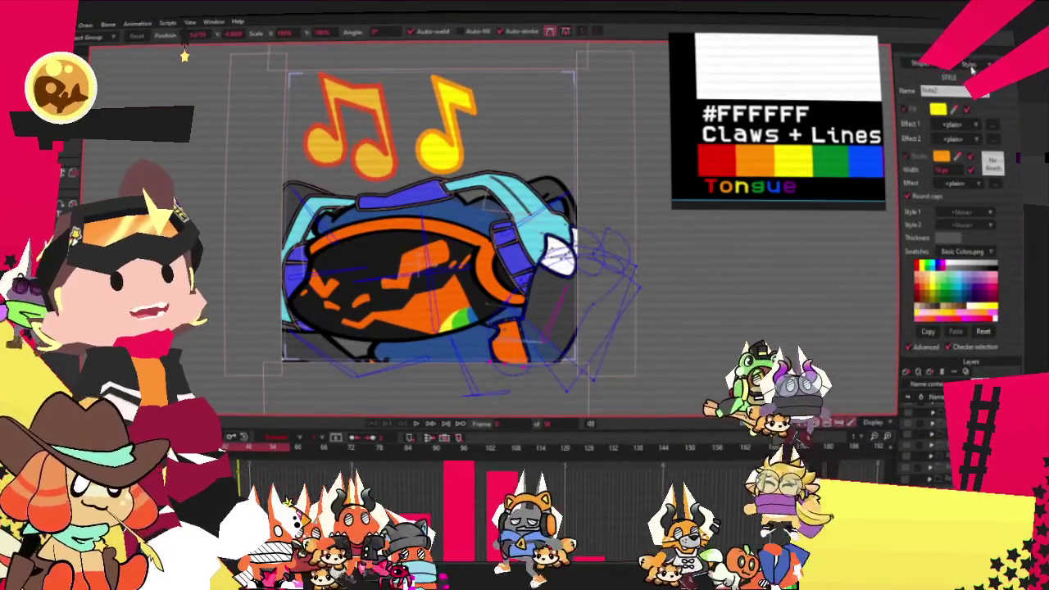
{"action": "left_click", "coordinate": [984, 91]}
{"action": "left_click", "coordinate": [981, 145]}
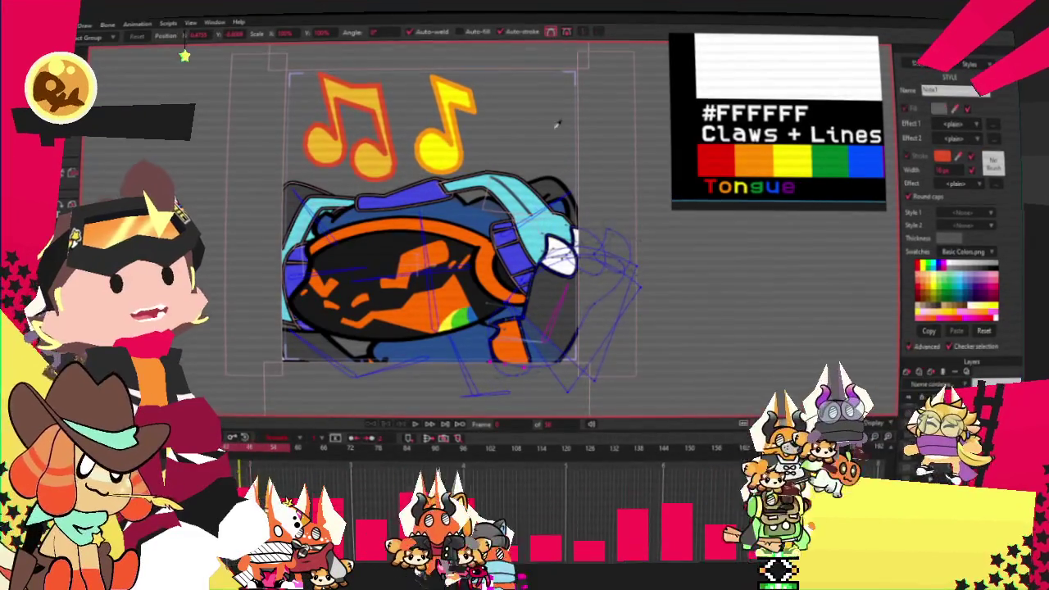
Select the yellow and left music notes, then replay the animation from frame one.
{"action": "left_click", "coordinate": [463, 154]}
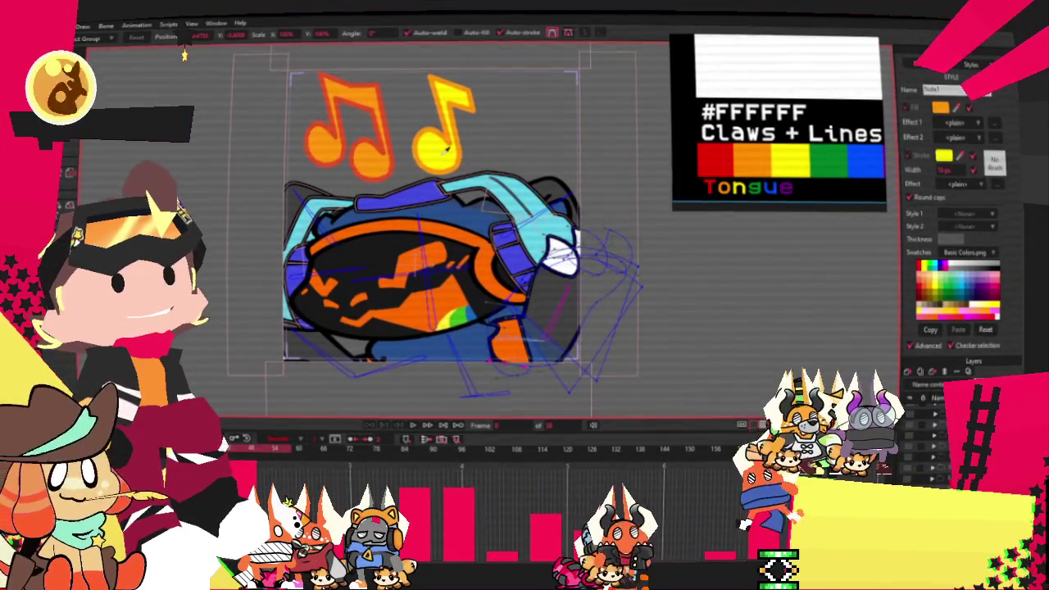
{"action": "left_click", "coordinate": [484, 206]}
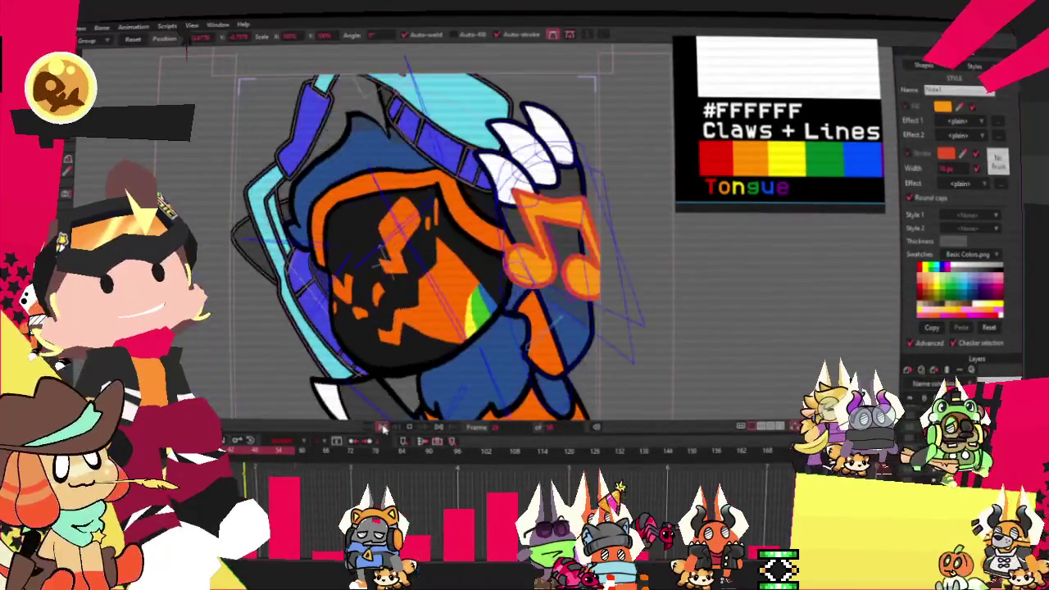
{"action": "left_click", "coordinate": [383, 428]}
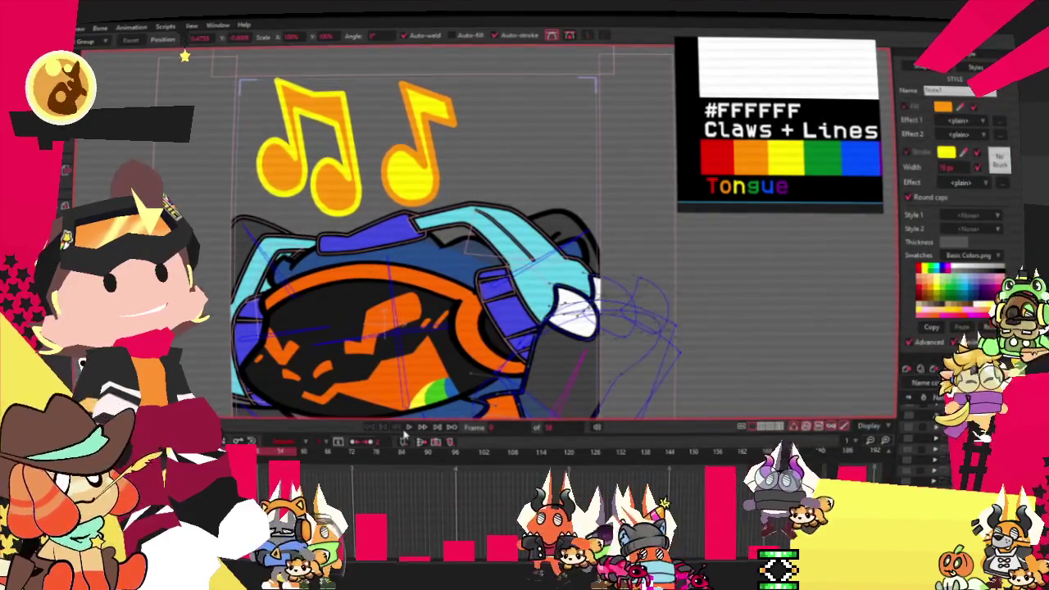
{"action": "left_click", "coordinate": [423, 427]}
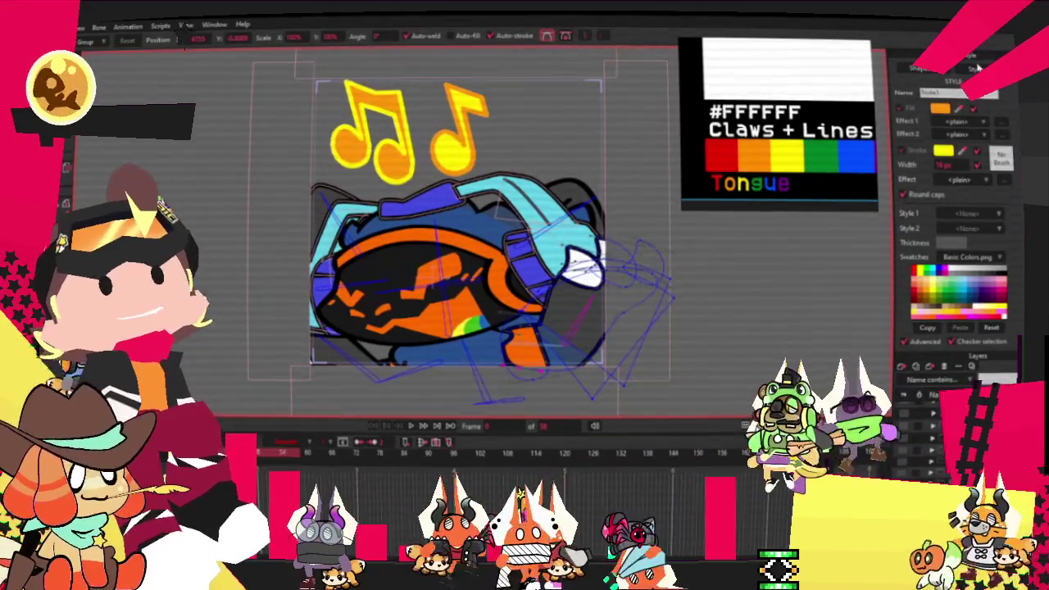
Apply the HeadphoneColor style and set its fill to gray.
{"action": "left_click", "coordinate": [972, 122]}
{"action": "left_click", "coordinate": [1000, 125]}
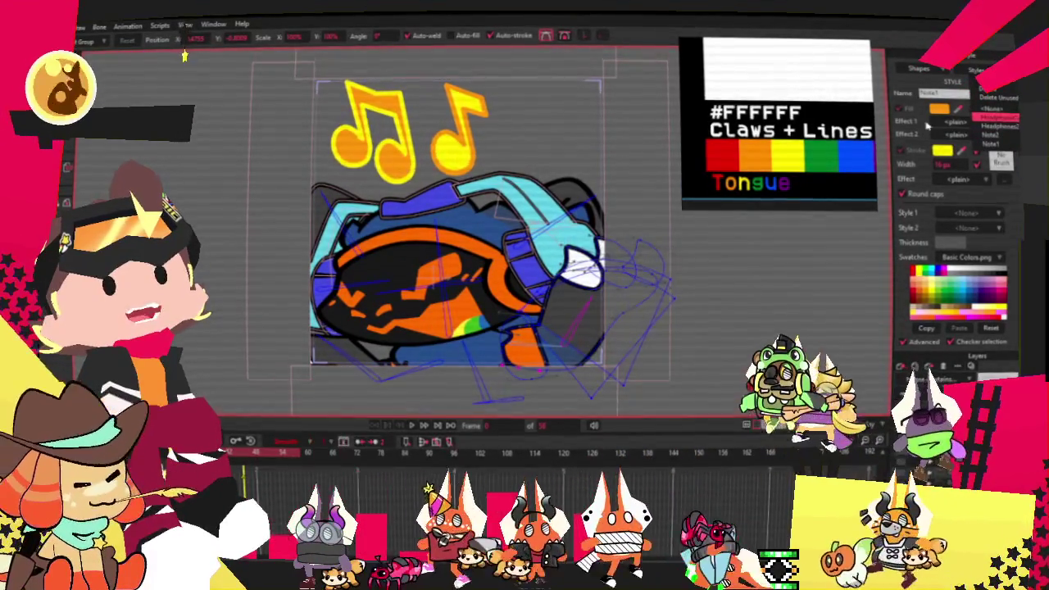
{"action": "left_click", "coordinate": [939, 109]}
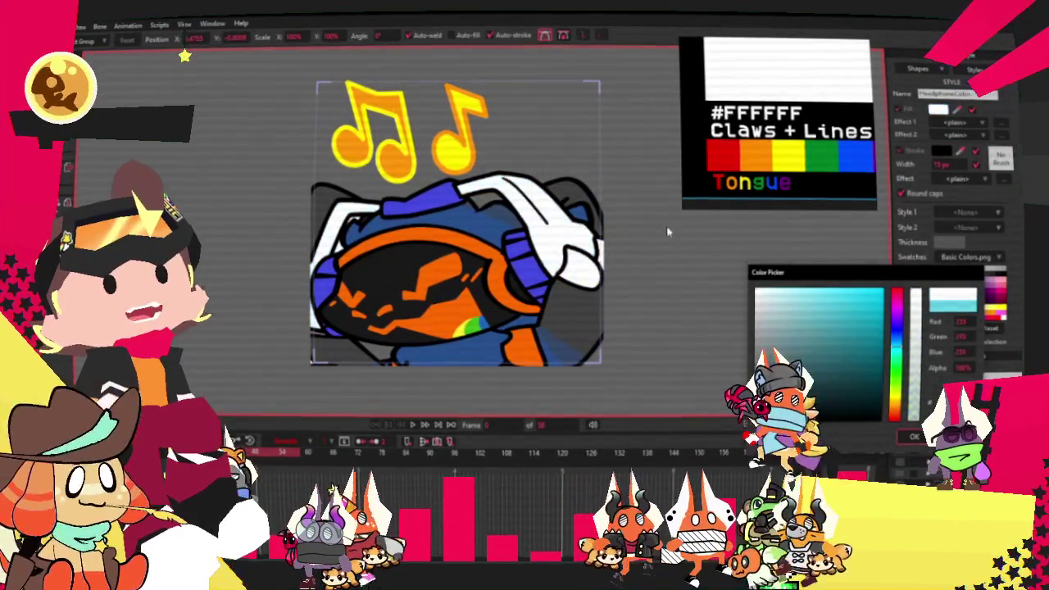
{"action": "left_click", "coordinate": [907, 437]}
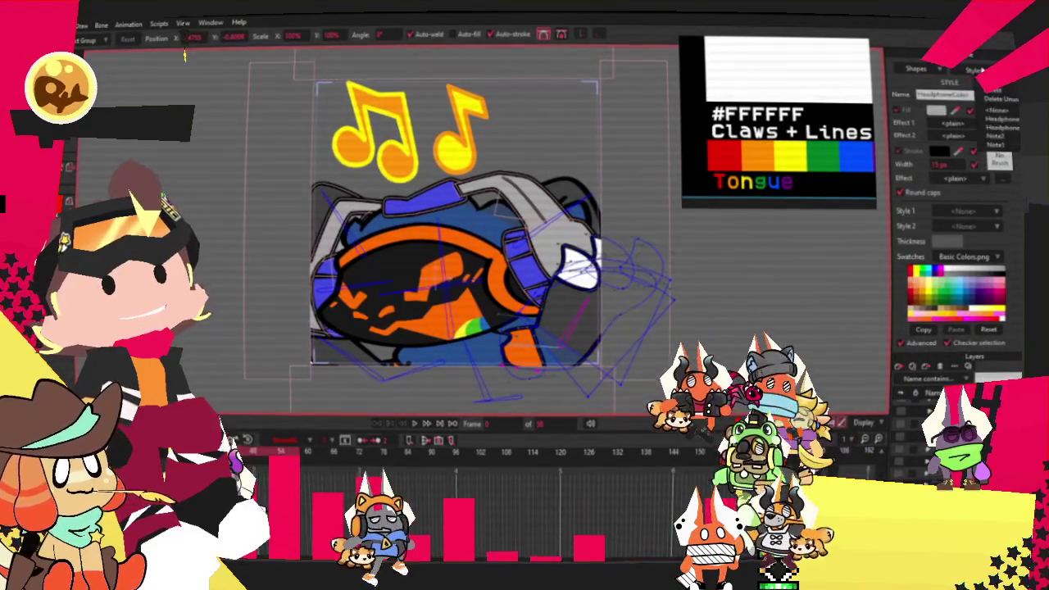
Give the Headphones2 style a yellow fill and play the animation.
{"action": "left_click", "coordinate": [944, 120]}
{"action": "left_click", "coordinate": [938, 111]}
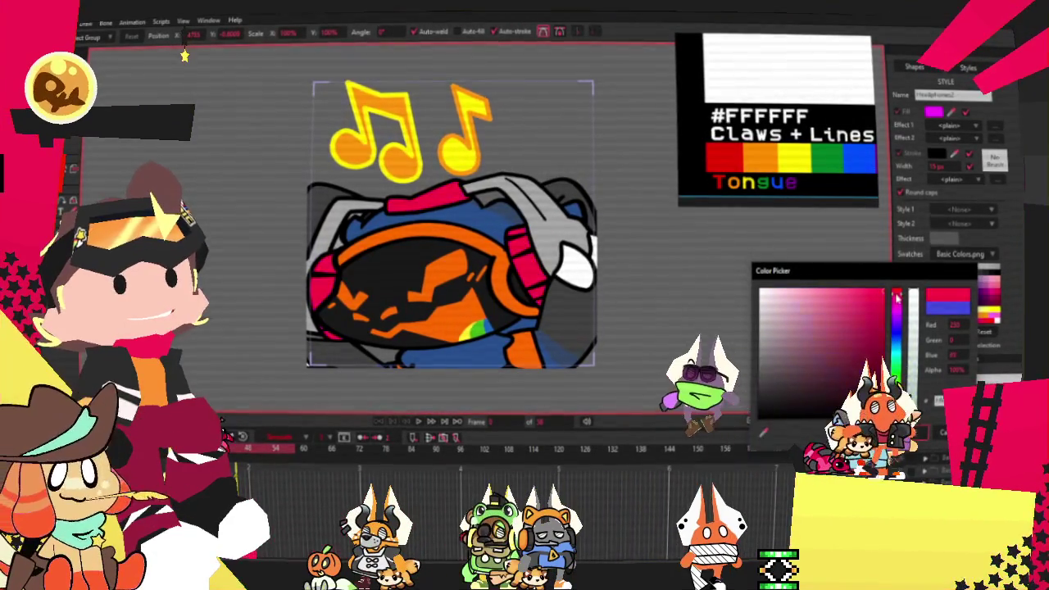
{"action": "left_click_drag", "start_coordinate": [896, 297], "coordinate": [880, 405]}
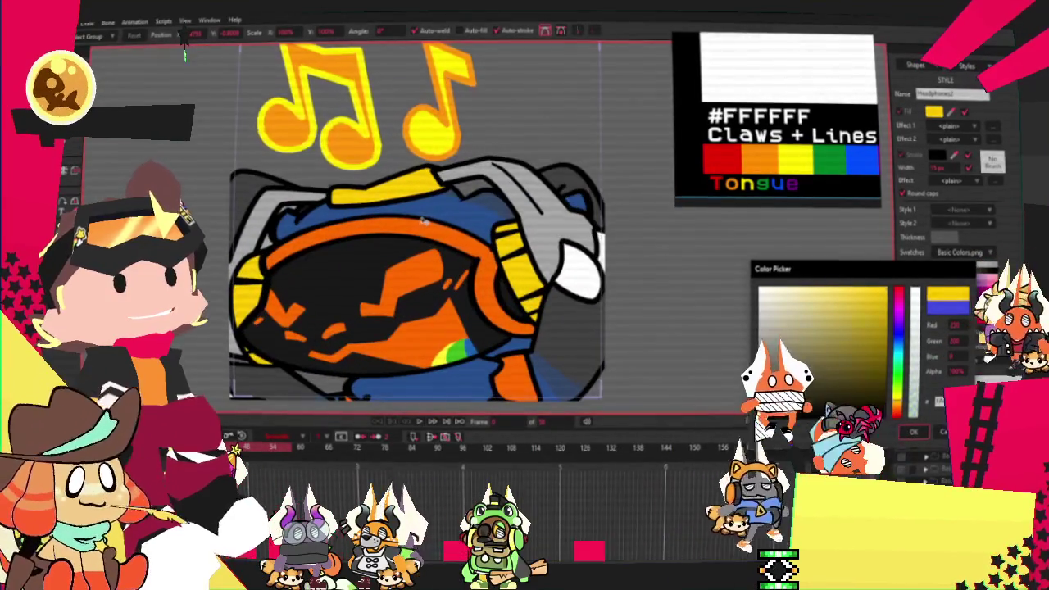
{"action": "left_click", "coordinate": [913, 434]}
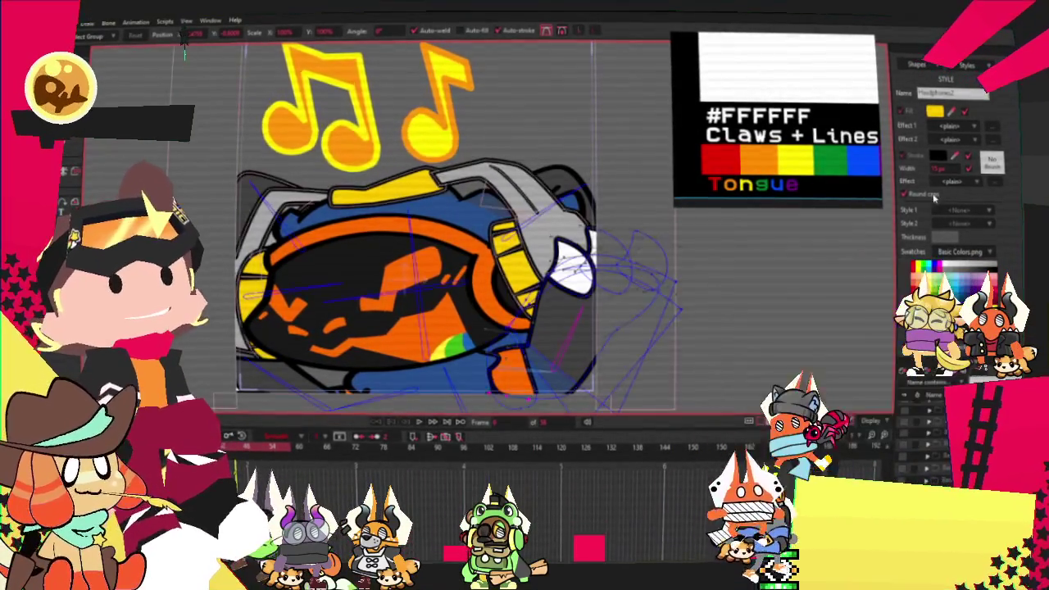
{"action": "left_click", "coordinate": [419, 423]}
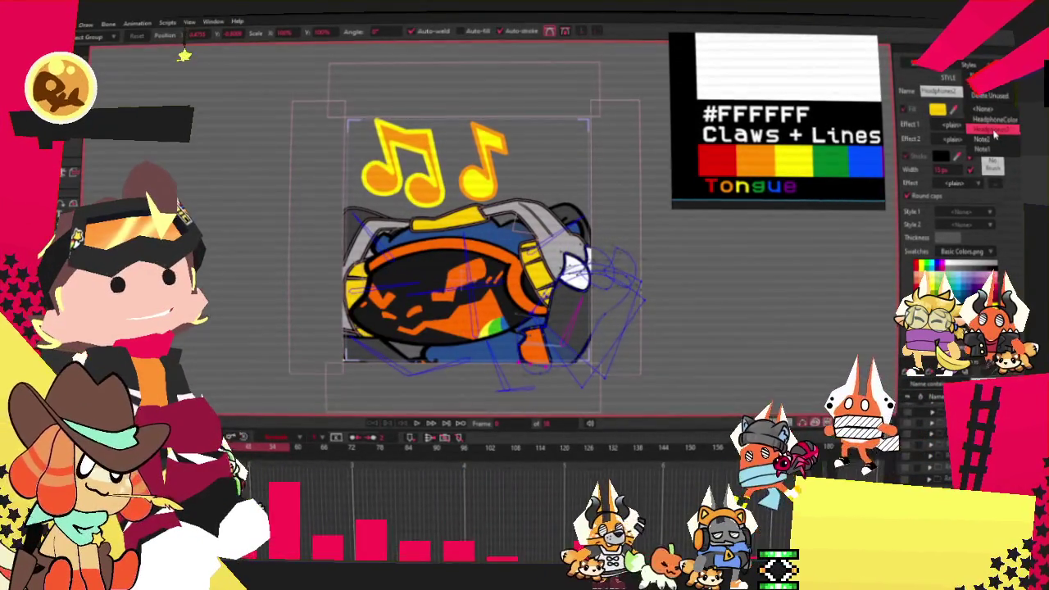
Lighten the gray fill of the HeadphoneColor style.
{"action": "left_click", "coordinate": [994, 130]}
{"action": "left_click", "coordinate": [939, 109]}
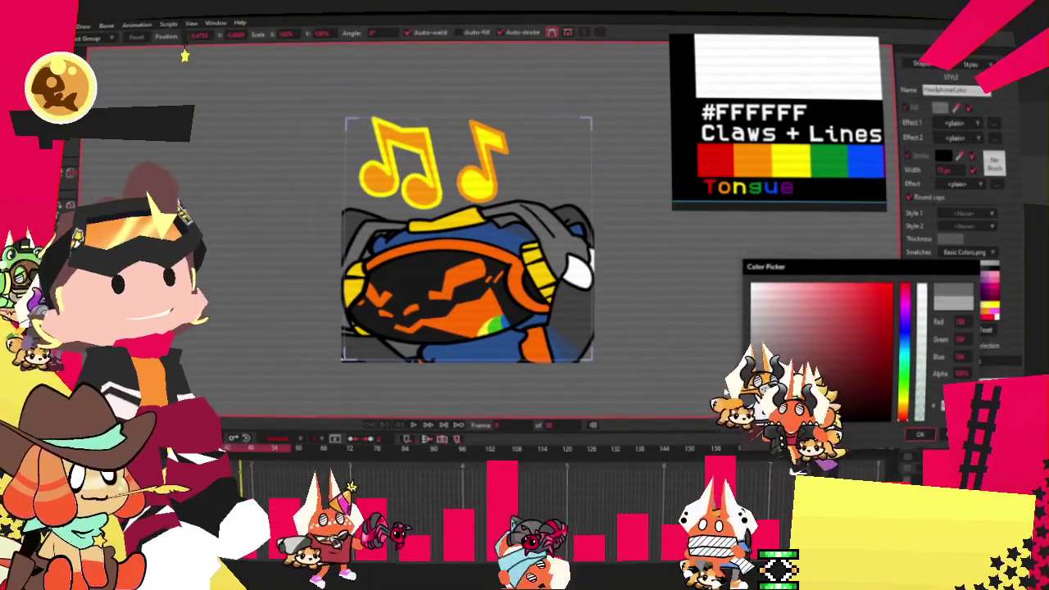
{"action": "left_click_drag", "start_coordinate": [907, 382], "coordinate": [906, 343]}
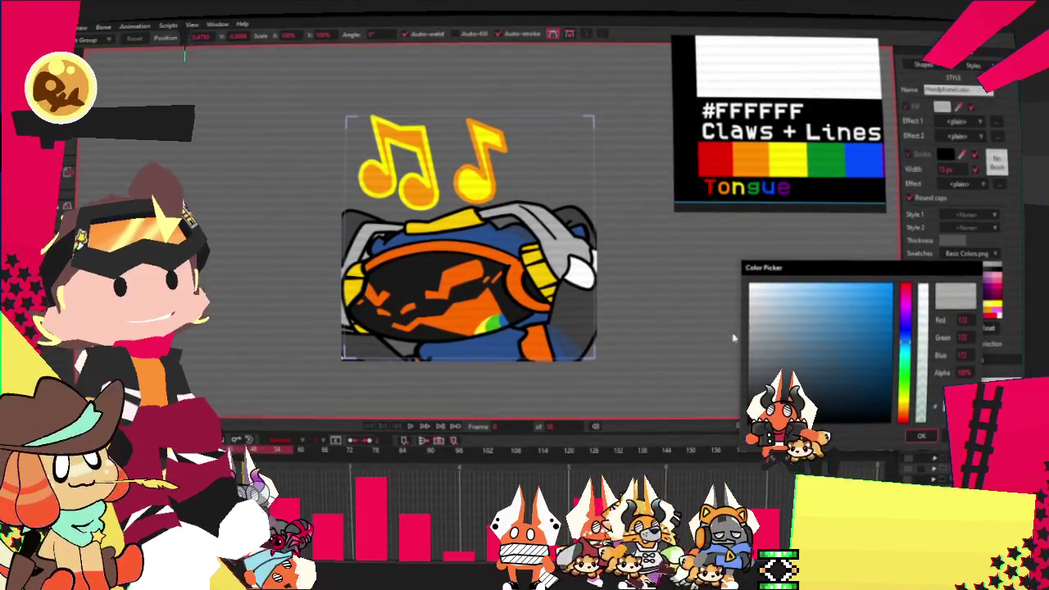
{"action": "left_click", "coordinate": [923, 439]}
Play the animation, then render a preview frame with File > Preview.
{"action": "left_click", "coordinate": [415, 426]}
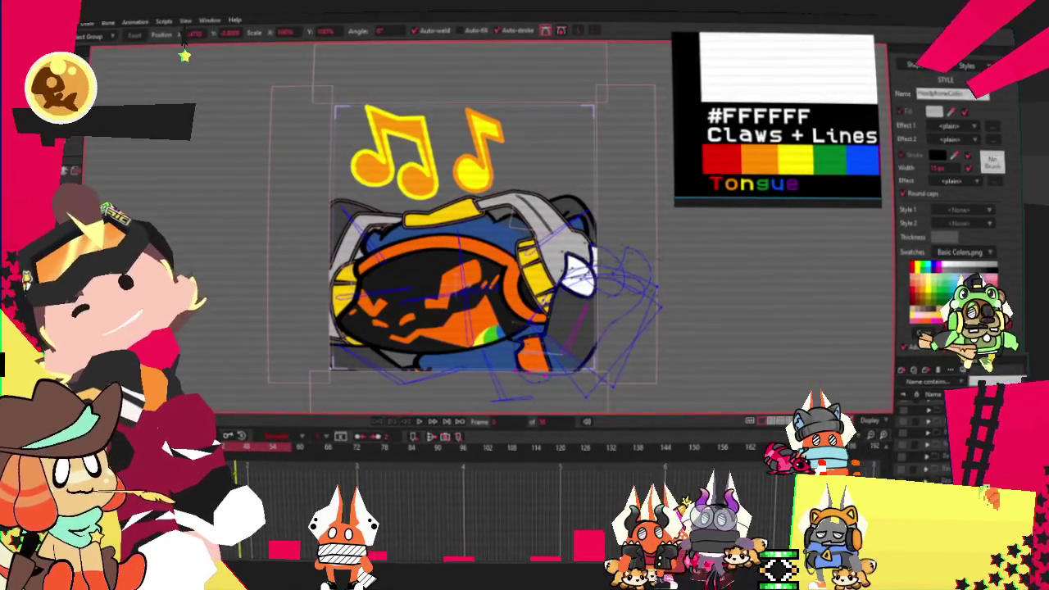
{"action": "left_click", "coordinate": [72, 21]}
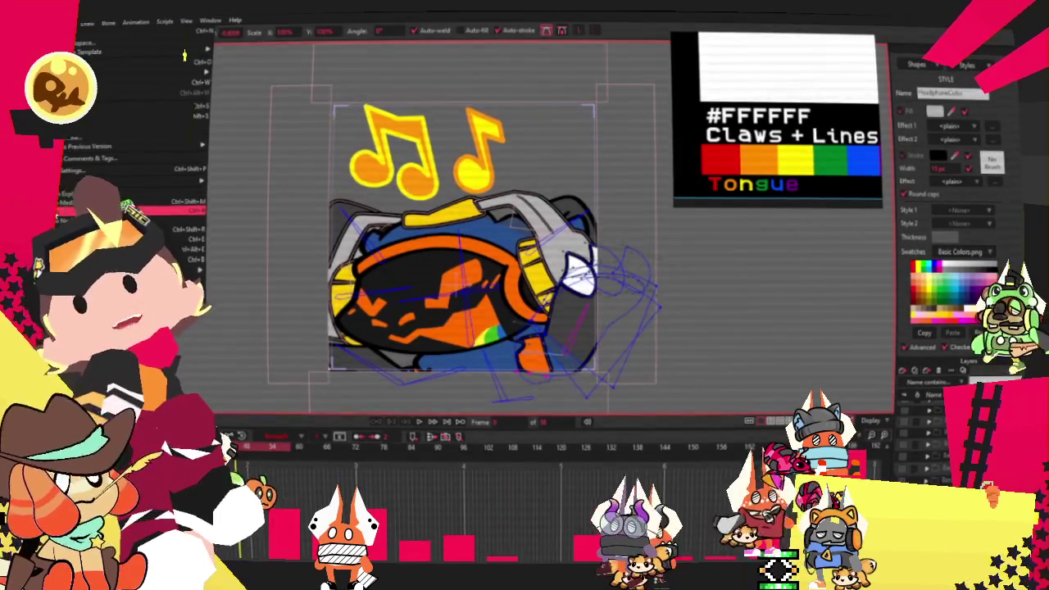
{"action": "key", "text": "Return"}
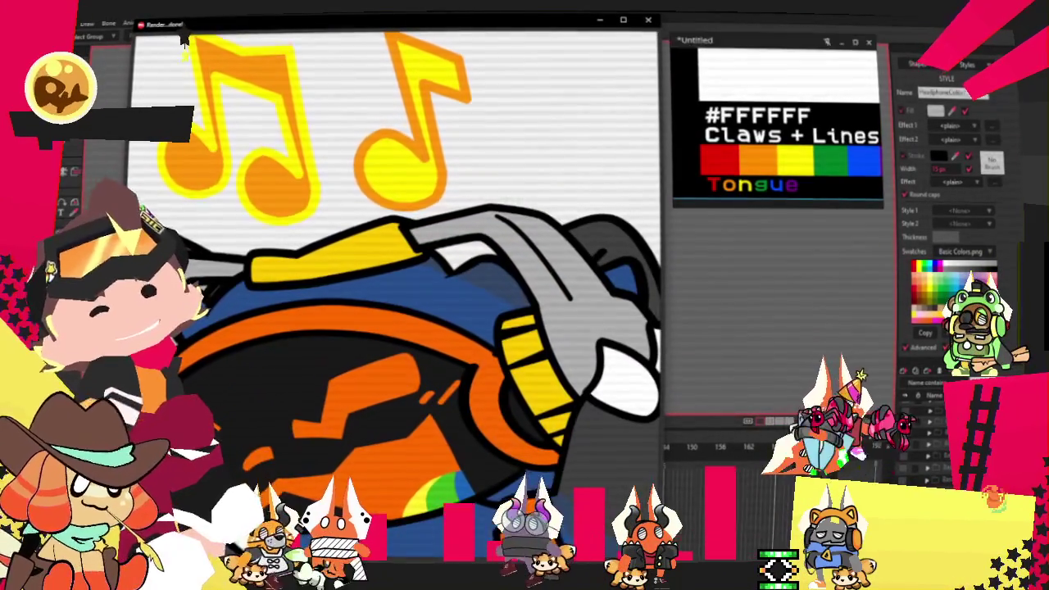
Close the render preview window and dismiss the File menu.
{"action": "key", "text": "Escape"}
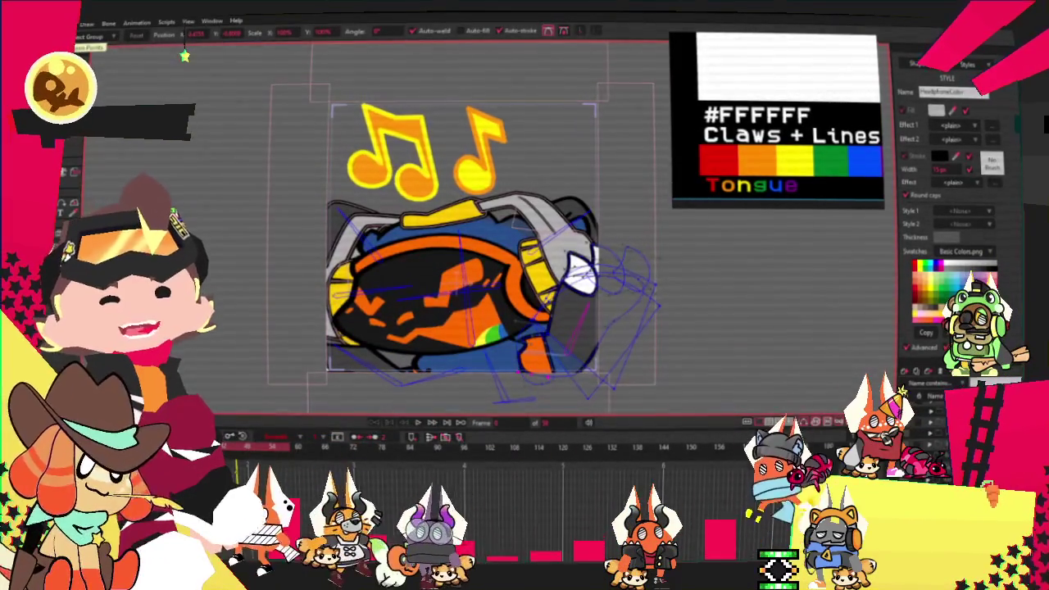
{"action": "key", "text": "alt+f"}
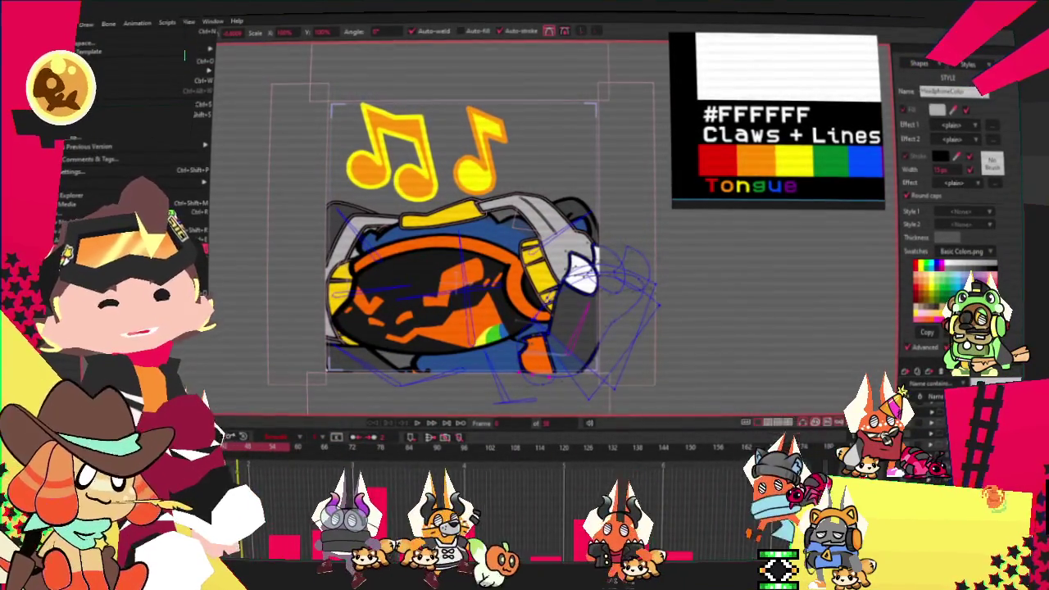
{"action": "key", "text": "Escape"}
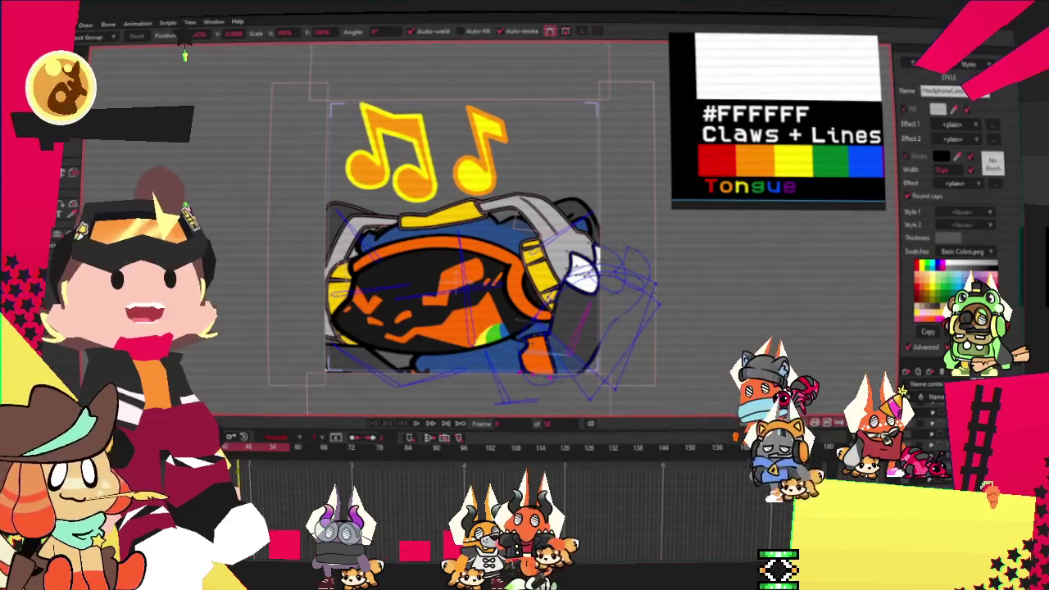